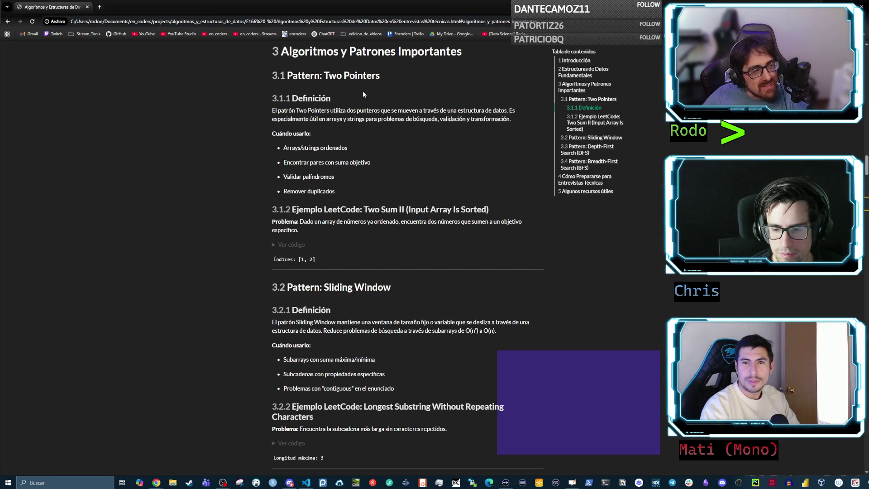
# - Highlight the '3.1 Pattern: Two Pointers' heading, then switch to the whiteboard window
pyautogui.moveTo(286, 74); pyautogui.dragTo(381, 75)
pyautogui.click(327, 76)
pyautogui.moveTo(327, 76); pyautogui.dragTo(380, 77)
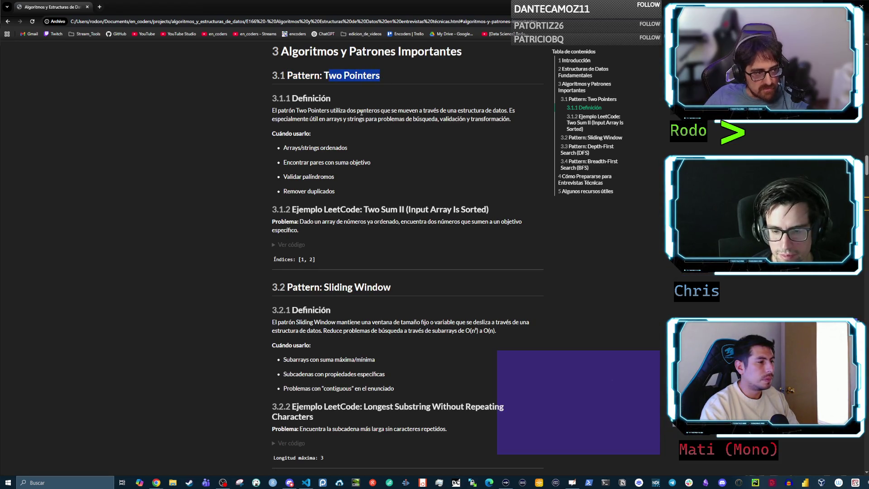
pyautogui.click(381, 119)
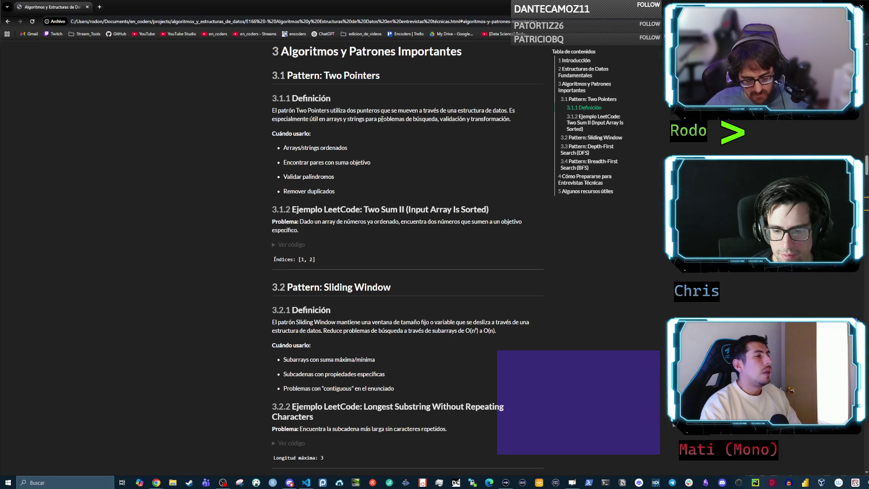
pyautogui.hotkey('alt', 'Tab')
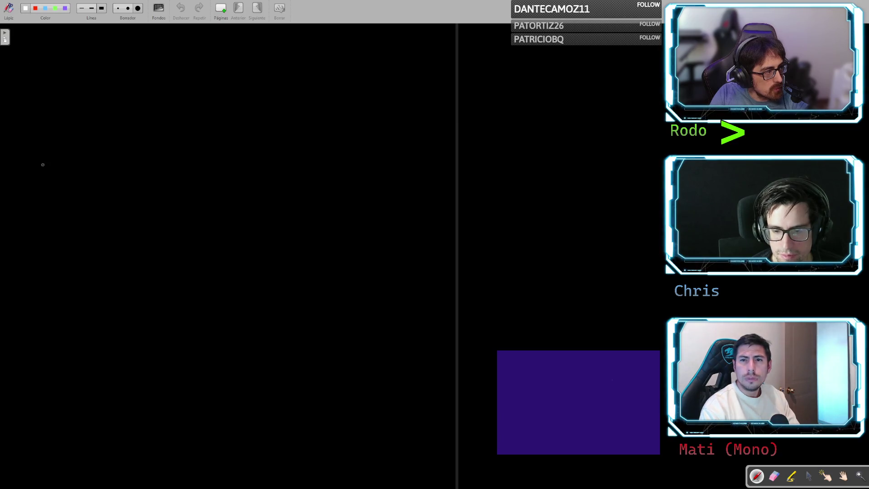
# - Draw two up-arrows and a long array rectangle divided into cells
pyautogui.moveTo(43, 170)
pyautogui.mouseDown()
pyautogui.moveTo(44, 141)
pyautogui.moveTo(34, 145)
pyautogui.mouseUp()
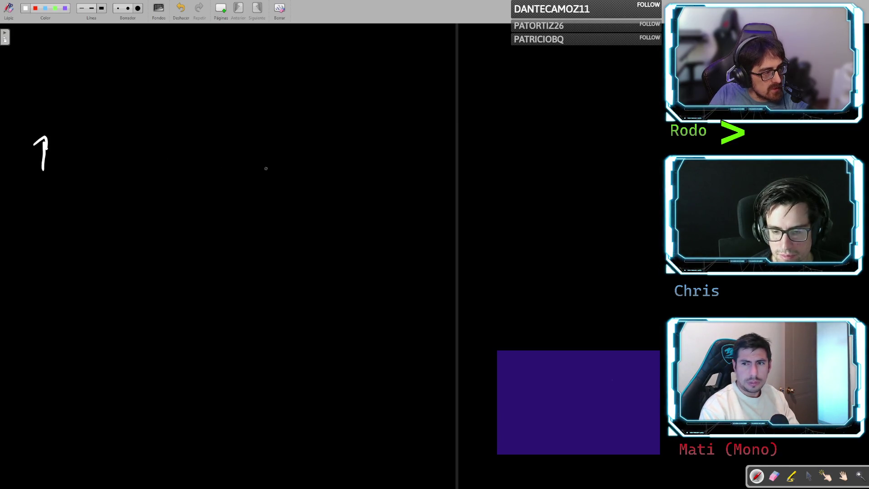
pyautogui.moveTo(382, 185)
pyautogui.mouseDown()
pyautogui.moveTo(381, 152)
pyautogui.moveTo(388, 161)
pyautogui.mouseUp()
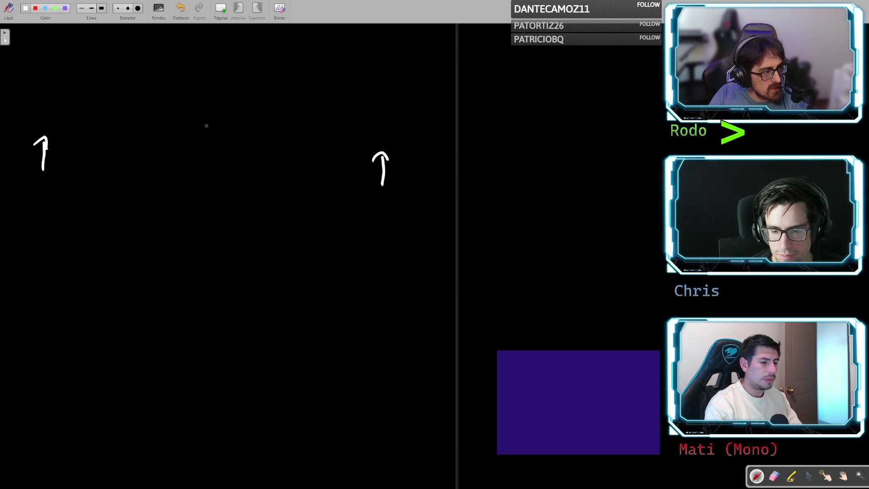
pyautogui.moveTo(34, 98)
pyautogui.mouseDown()
pyautogui.moveTo(29, 120)
pyautogui.moveTo(393, 138)
pyautogui.moveTo(353, 94)
pyautogui.moveTo(33, 78)
pyautogui.moveTo(27, 105)
pyautogui.mouseUp()
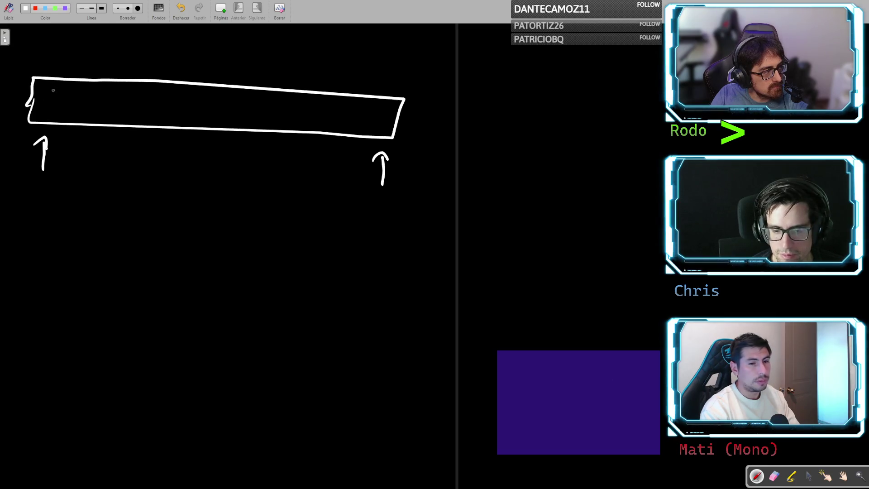
pyautogui.moveTo(72, 81); pyautogui.dragTo(70, 122)
pyautogui.moveTo(116, 86); pyautogui.dragTo(119, 127)
pyautogui.moveTo(159, 94); pyautogui.dragTo(157, 131)
pyautogui.moveTo(209, 97); pyautogui.dragTo(212, 134)
pyautogui.moveTo(270, 102); pyautogui.dragTo(274, 137)
pyautogui.moveTo(324, 110); pyautogui.dragTo(324, 143)
pyautogui.moveTo(365, 111); pyautogui.dragTo(363, 141)
# - Label the array n above, l and r at the ends, and circle the first cell
pyautogui.moveTo(379, 71); pyautogui.dragTo(395, 72)
pyautogui.moveTo(370, 224); pyautogui.dragTo(384, 225)
pyautogui.moveTo(34, 193); pyautogui.dragTo(42, 219)
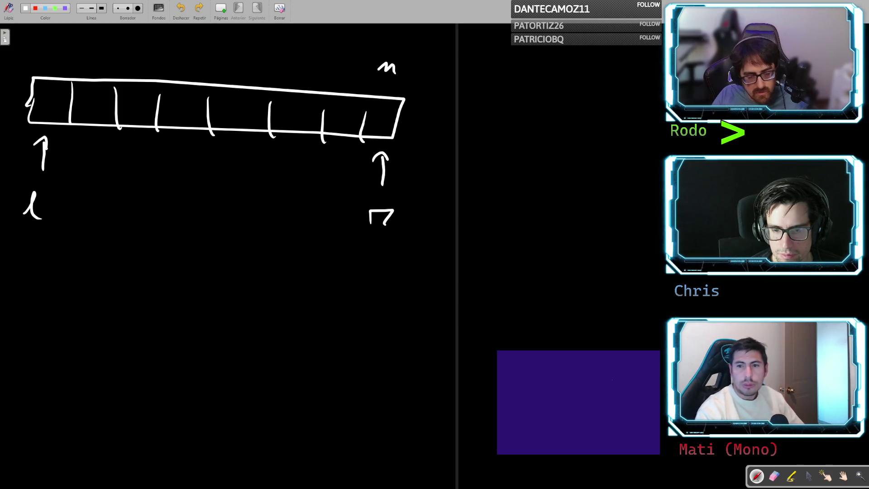
pyautogui.moveTo(47, 71); pyautogui.dragTo(59, 75)
pyautogui.moveTo(392, 102)
pyautogui.mouseDown()
pyautogui.moveTo(383, 135)
pyautogui.moveTo(404, 101)
pyautogui.mouseUp()
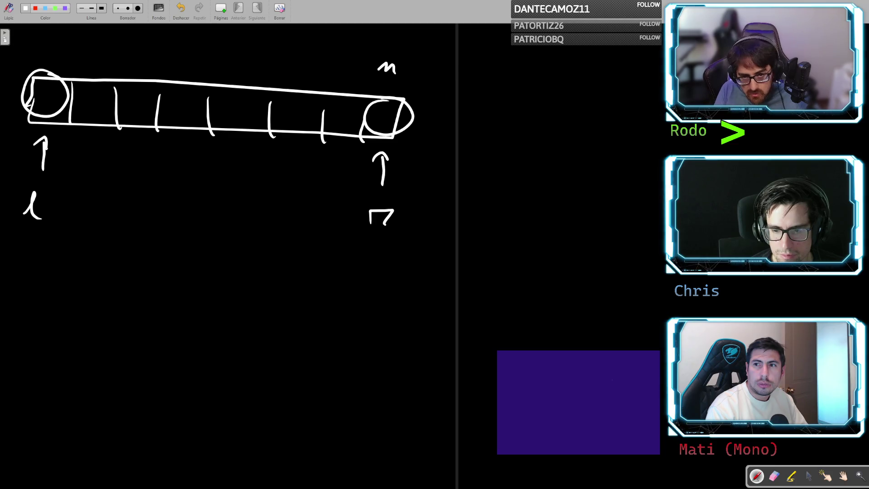
pyautogui.hotkey('ctrl', 'z')
pyautogui.hotkey('ctrl', 'z')
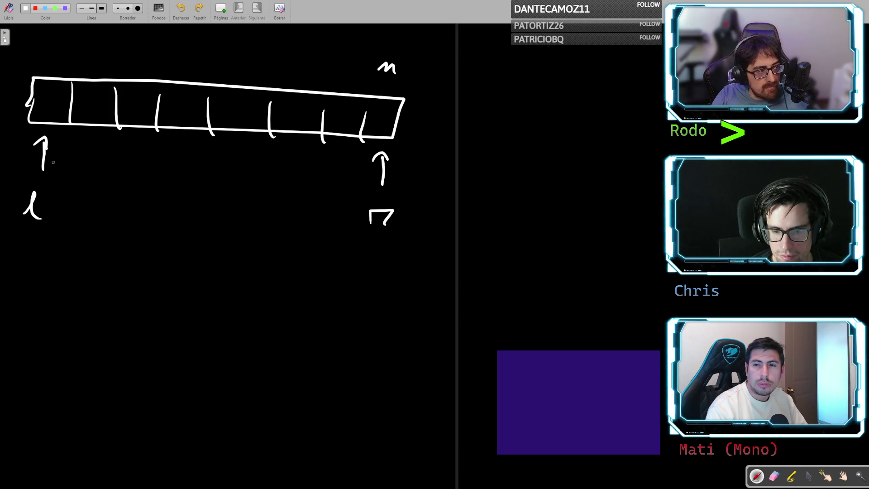
pyautogui.moveTo(39, 137)
pyautogui.mouseDown()
pyautogui.moveTo(25, 141)
pyautogui.moveTo(43, 141)
pyautogui.mouseUp()
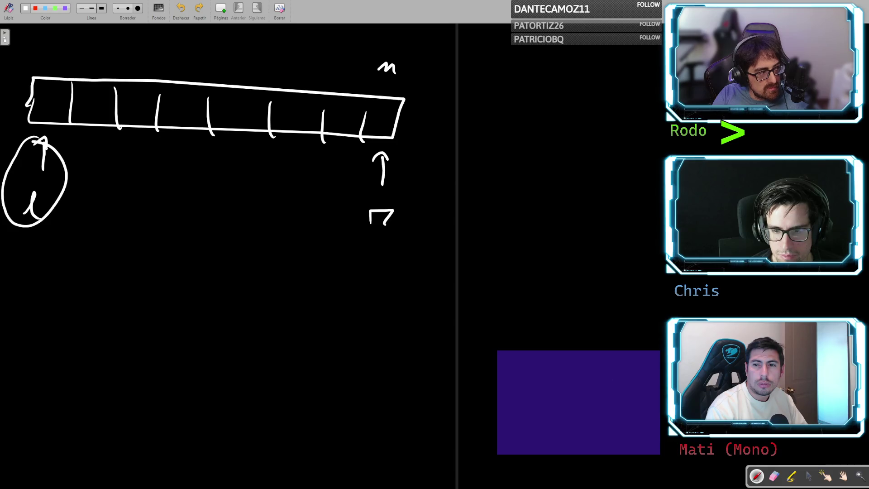
pyautogui.moveTo(66, 172); pyautogui.dragTo(96, 158)
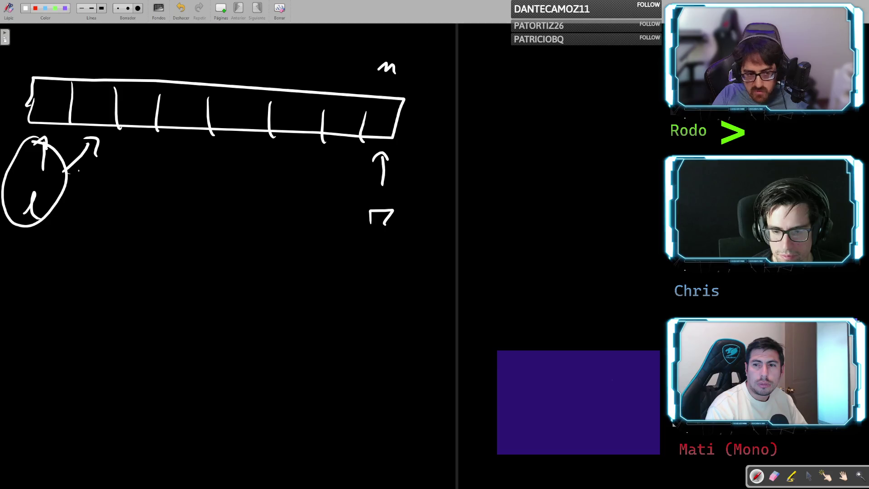
pyautogui.moveTo(78, 171); pyautogui.dragTo(139, 157)
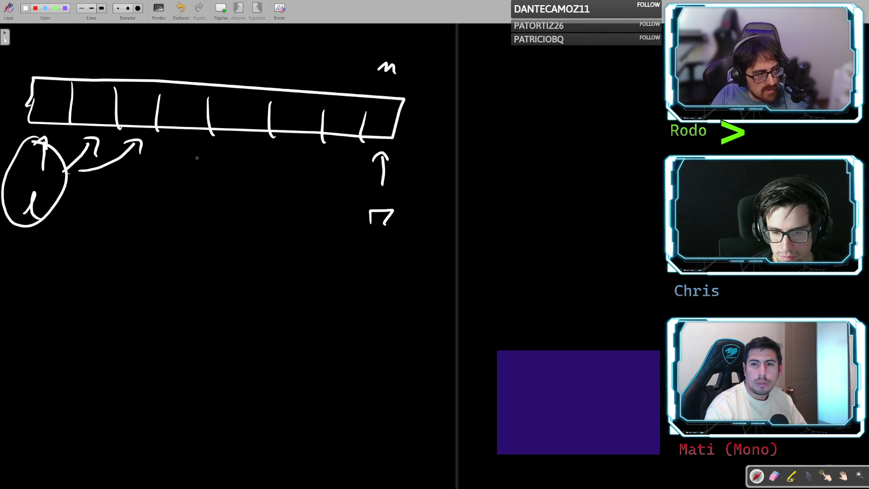
pyautogui.moveTo(370, 181); pyautogui.dragTo(343, 148)
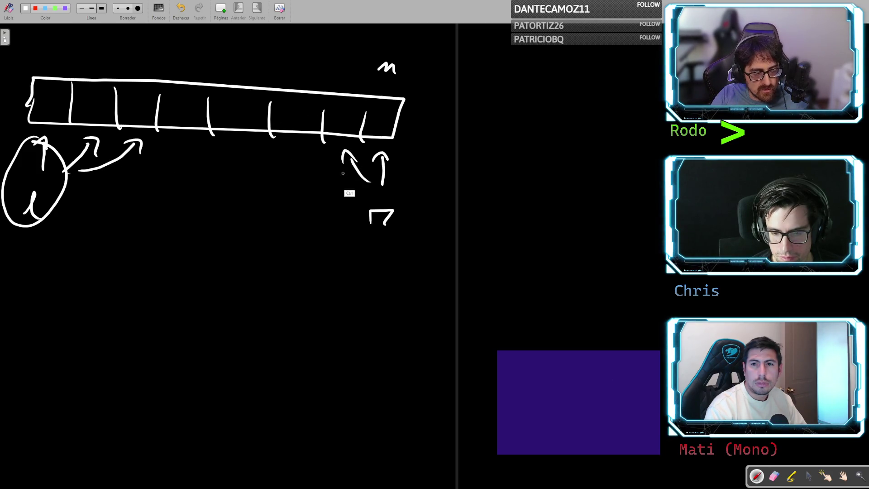
pyautogui.hotkey('ctrl', 'z')
pyautogui.hotkey('ctrl', 'z')
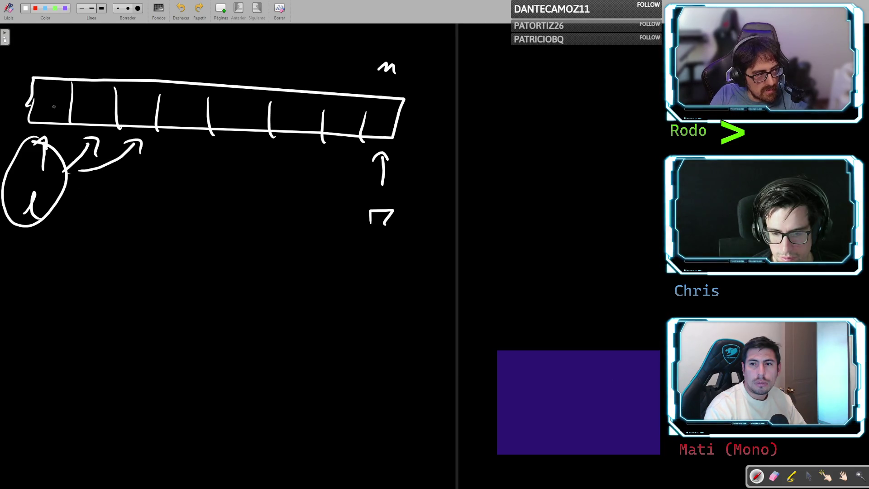
pyautogui.hotkey('ctrl', 'z')
pyautogui.hotkey('ctrl', 'z')
pyautogui.hotkey('ctrl', 'z')
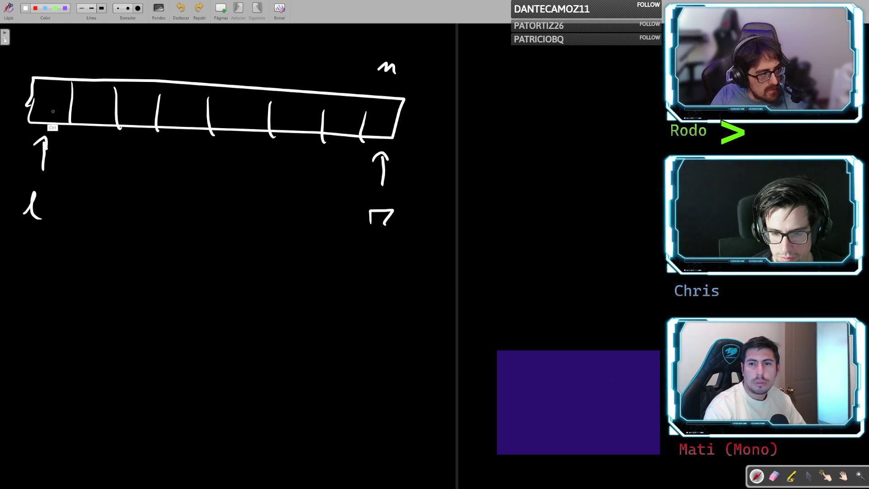
pyautogui.moveTo(45, 82); pyautogui.dragTo(44, 84)
pyautogui.moveTo(376, 100); pyautogui.dragTo(373, 102)
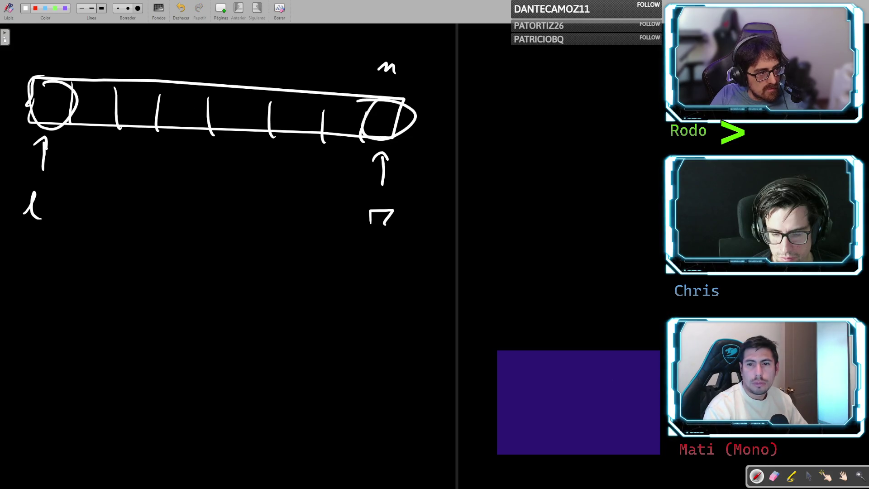
pyautogui.hotkey('ctrl', 'z')
pyautogui.hotkey('ctrl', 'z')
pyautogui.moveTo(45, 81); pyautogui.dragTo(43, 82)
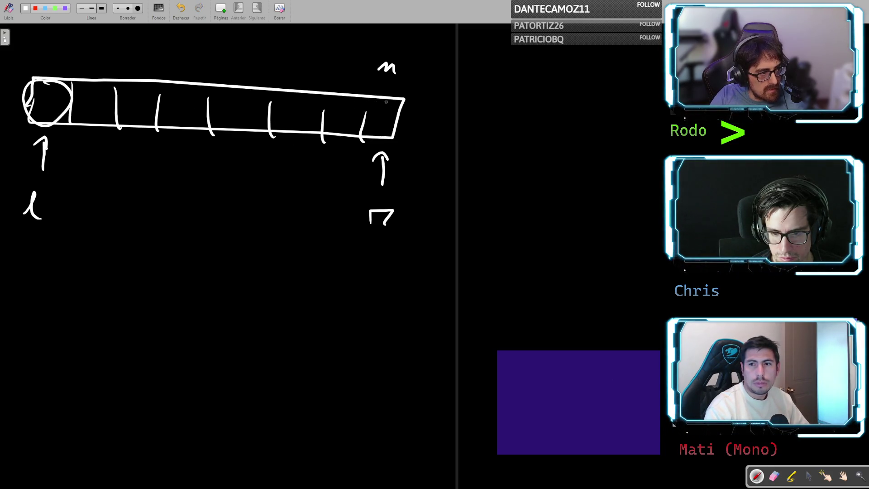
pyautogui.moveTo(374, 93); pyautogui.dragTo(407, 105)
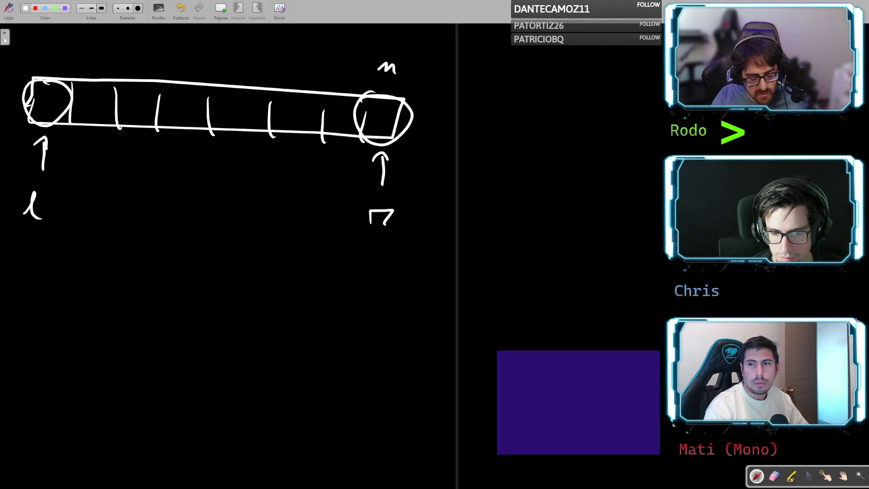
pyautogui.hotkey('ctrl', 'z')
pyautogui.hotkey('ctrl', 'z')
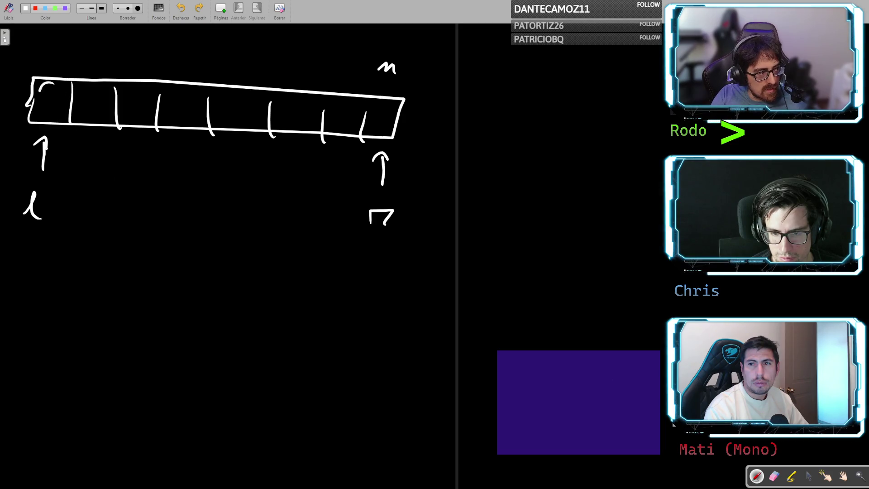
pyautogui.moveTo(90, 89); pyautogui.dragTo(112, 93)
pyautogui.moveTo(57, 80)
pyautogui.mouseDown()
pyautogui.moveTo(29, 118)
pyautogui.moveTo(46, 84)
pyautogui.mouseUp()
pyautogui.hotkey('ctrl', 'z')
pyautogui.hotkey('ctrl', 'z')
pyautogui.hotkey('ctrl', 'z')
pyautogui.moveTo(183, 92)
pyautogui.mouseDown()
pyautogui.moveTo(183, 122)
pyautogui.moveTo(183, 93)
pyautogui.moveTo(199, 79)
pyautogui.moveTo(211, 108)
pyautogui.moveTo(186, 87)
pyautogui.mouseUp()
pyautogui.hotkey('ctrl', 'z')
pyautogui.hotkey('ctrl', 'z')
pyautogui.moveTo(369, 102); pyautogui.dragTo(373, 99)
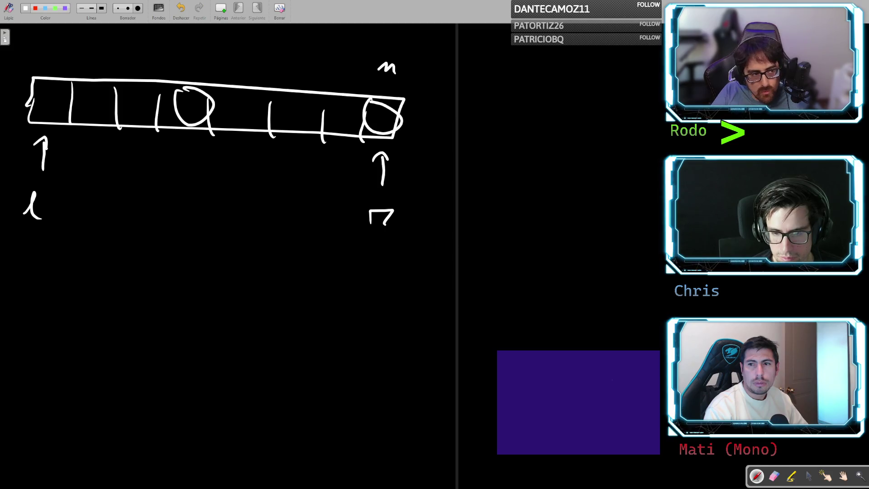
pyautogui.hotkey('ctrl', 'z')
pyautogui.moveTo(156, 84)
pyautogui.mouseDown()
pyautogui.moveTo(40, 100)
pyautogui.moveTo(190, 107)
pyautogui.moveTo(118, 77)
pyautogui.mouseUp()
pyautogui.moveTo(389, 100); pyautogui.dragTo(399, 102)
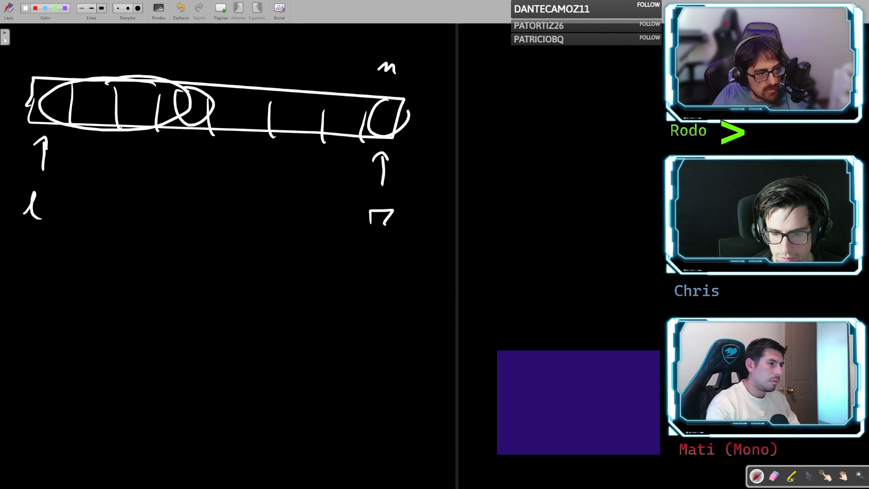
pyautogui.hotkey('ctrl', 'z')
pyautogui.hotkey('ctrl', 'z')
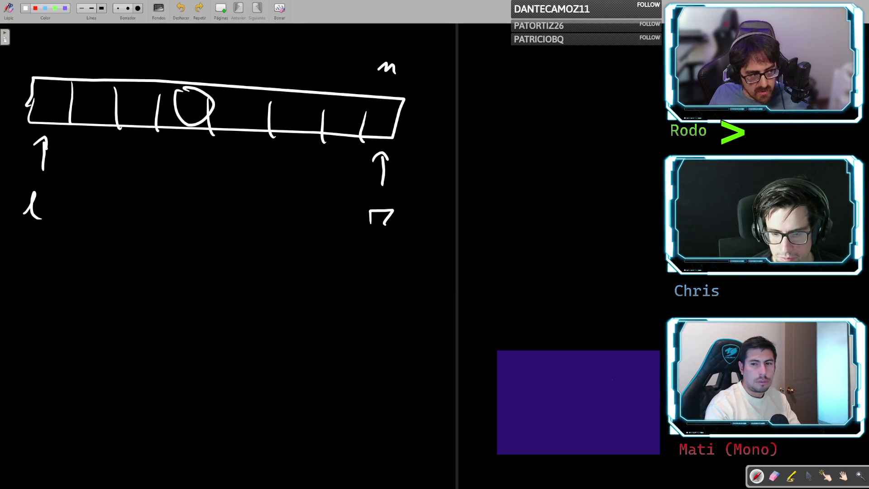
pyautogui.hotkey('ctrl', 'z')
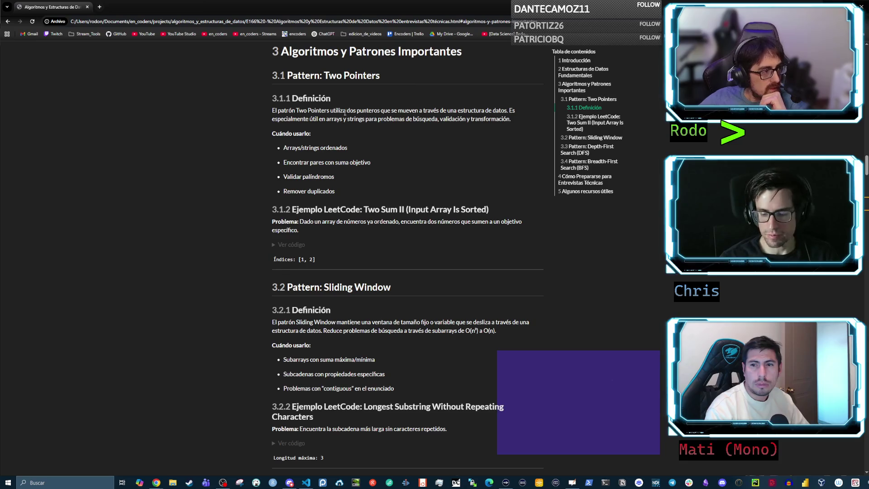
# - Highlight 'strings' and 'ordenados' in the sorted-arrays bullet of the Two Pointers use cases
pyautogui.moveTo(283, 147); pyautogui.dragTo(334, 150)
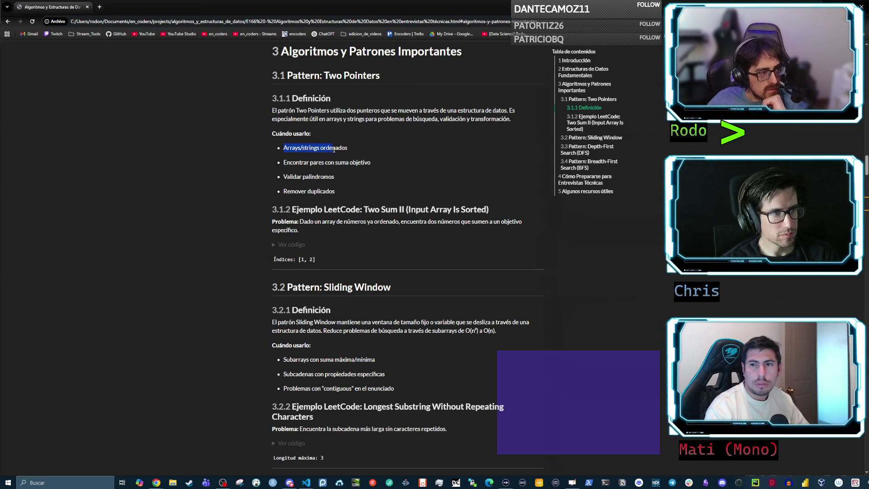
pyautogui.click(304, 148)
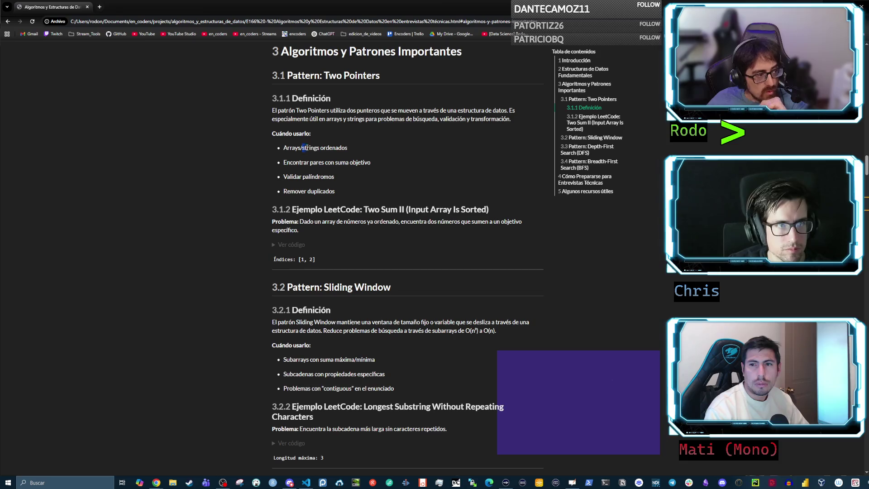
pyautogui.doubleClick(305, 148)
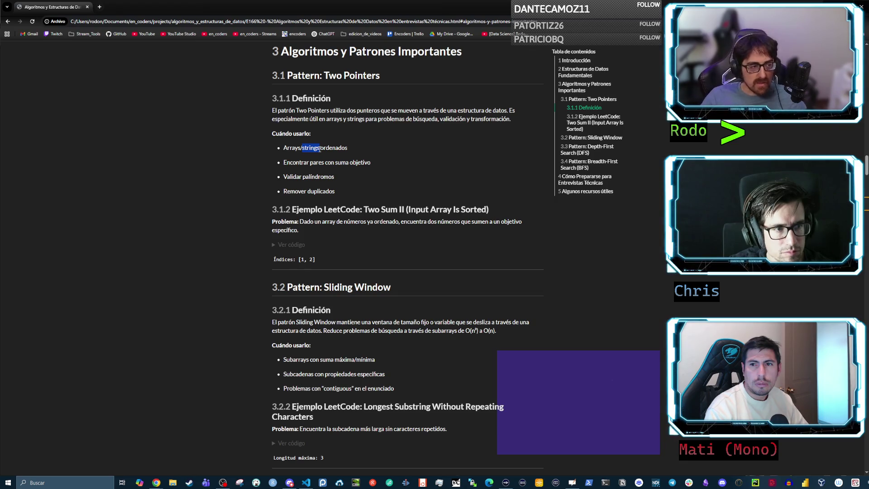
pyautogui.moveTo(320, 149); pyautogui.dragTo(348, 148)
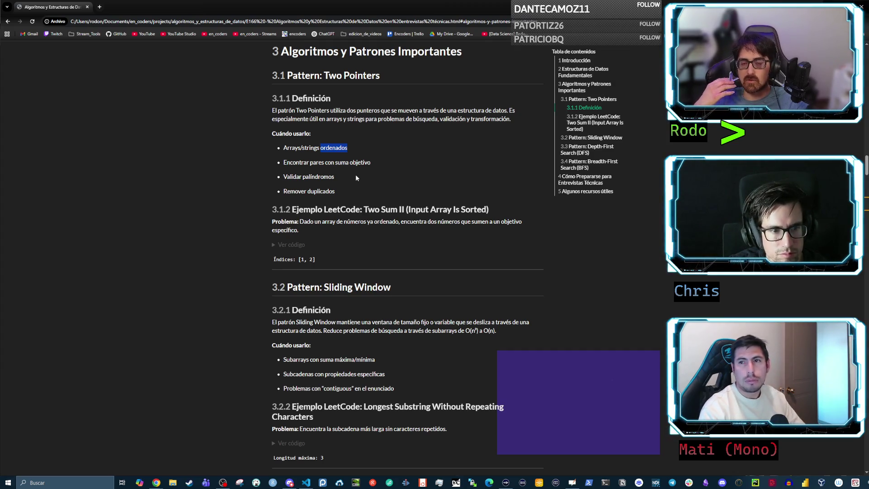
pyautogui.click(350, 175)
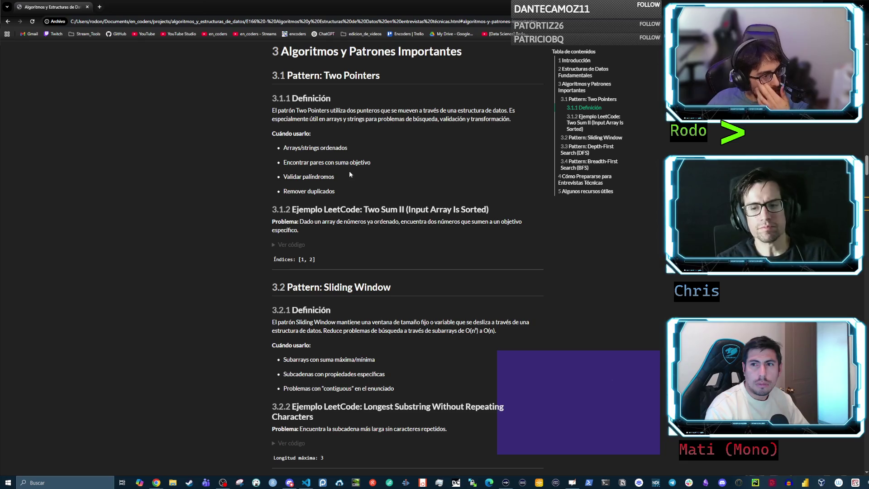
# - Highlight the 'Encontrar pares con suma objetivo' use case line
pyautogui.moveTo(297, 164)
pyautogui.mouseDown()
pyautogui.moveTo(400, 166)
pyautogui.moveTo(279, 165)
pyautogui.mouseUp()
pyautogui.click(400, 166)
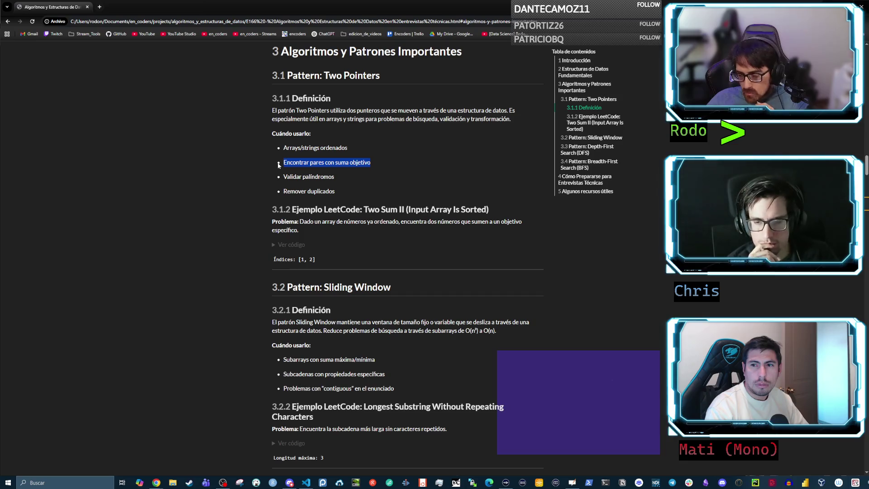
pyautogui.moveTo(371, 164); pyautogui.dragTo(284, 164)
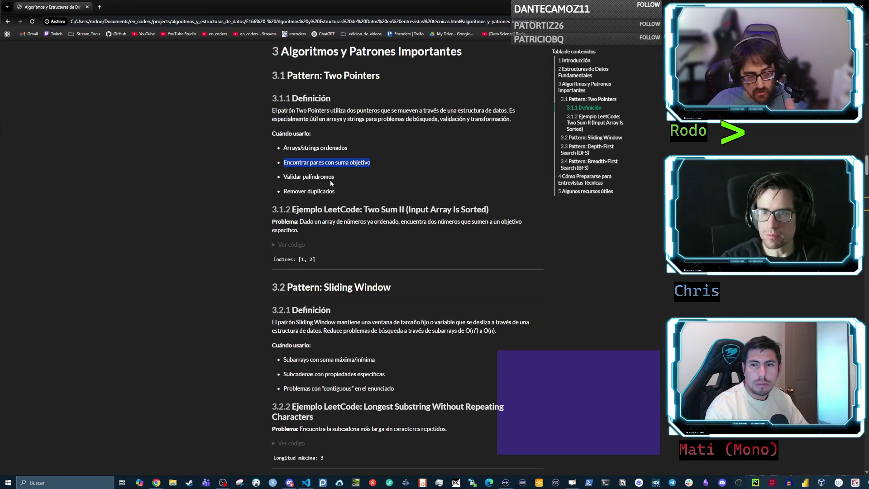
pyautogui.click(366, 210)
# - Highlight 'Two Sum' and 'Validar palíndromos', then return to the whiteboard
pyautogui.moveTo(366, 210); pyautogui.dragTo(405, 210)
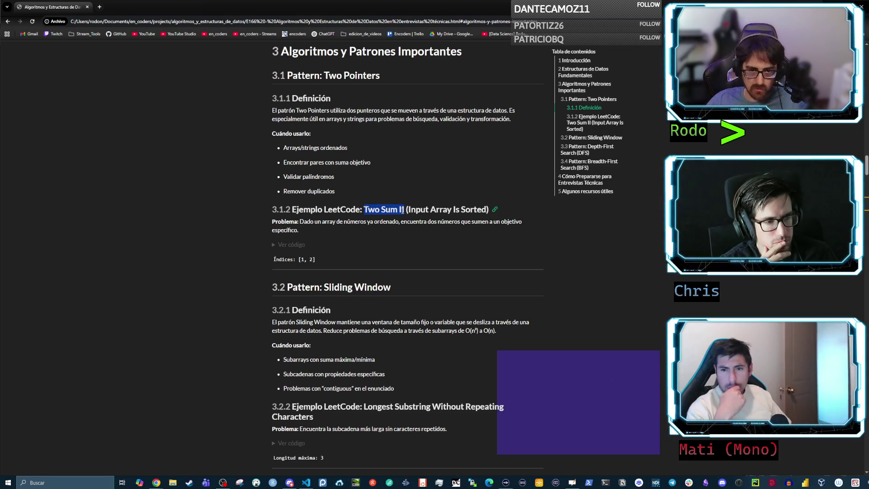
pyautogui.click(348, 180)
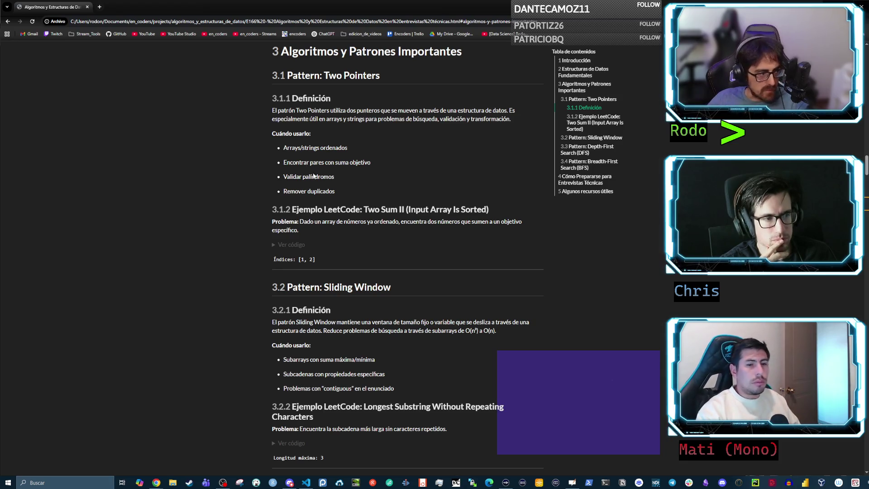
pyautogui.tripleClick(344, 180)
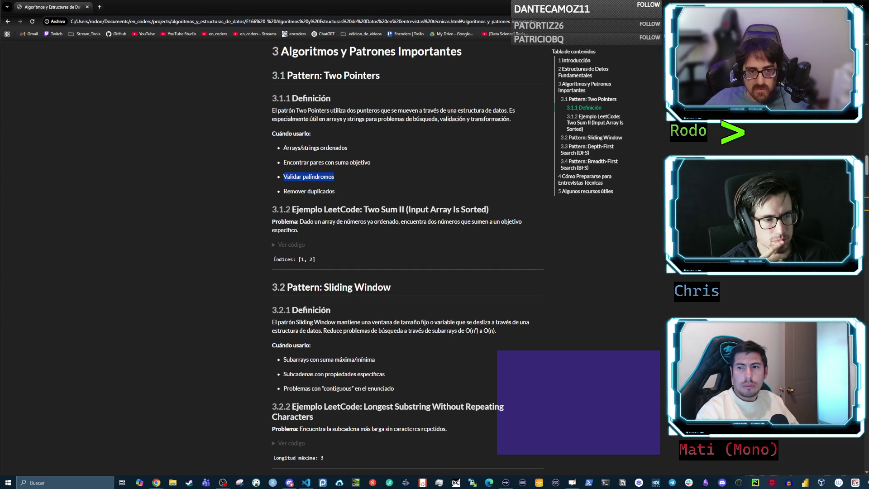
pyautogui.hotkey('alt', 'Tab')
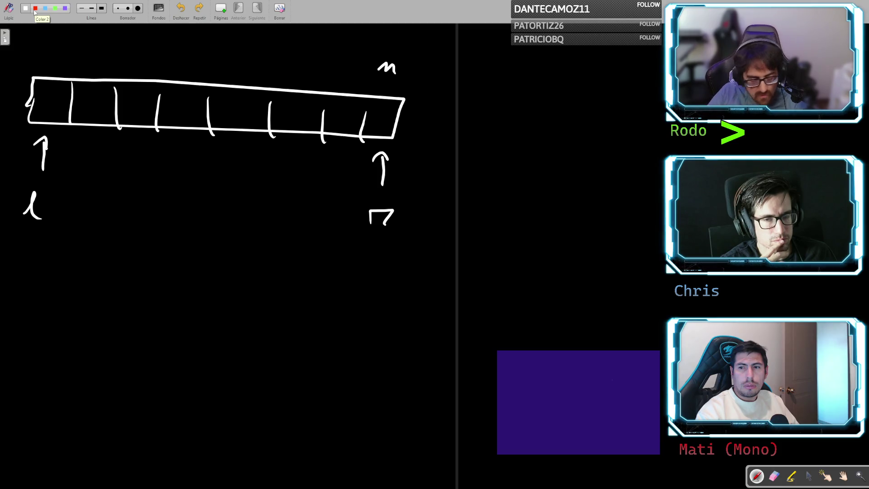
# - Write ANNA below the array, with a right arrow beneath and a left arrow above
pyautogui.click(35, 12)
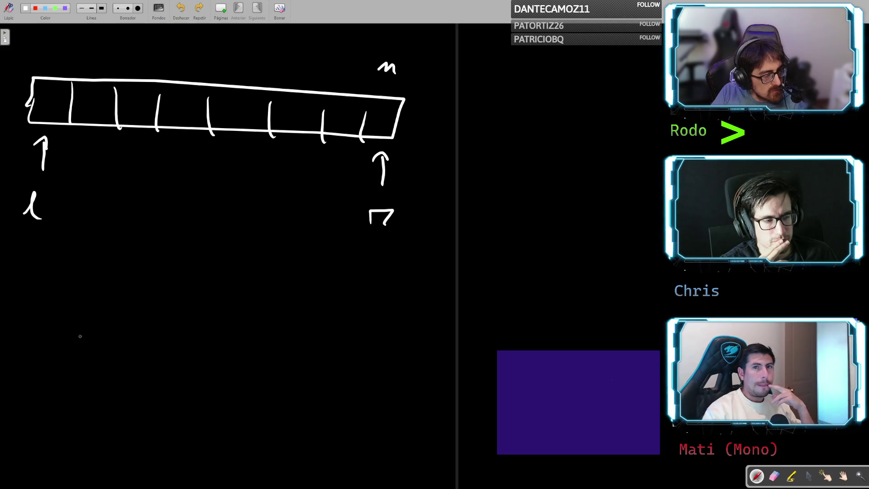
pyautogui.moveTo(63, 357)
pyautogui.mouseDown()
pyautogui.moveTo(90, 355)
pyautogui.moveTo(88, 340)
pyautogui.moveTo(127, 328)
pyautogui.mouseUp()
pyautogui.moveTo(137, 362); pyautogui.dragTo(169, 329)
pyautogui.moveTo(179, 364); pyautogui.dragTo(205, 366)
pyautogui.moveTo(183, 357); pyautogui.dragTo(200, 354)
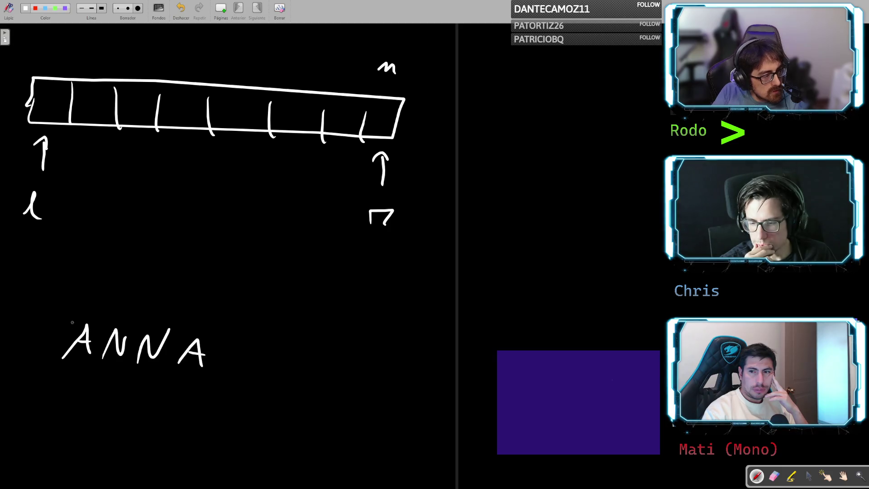
pyautogui.moveTo(53, 382); pyautogui.dragTo(207, 394)
pyautogui.moveTo(179, 387); pyautogui.dragTo(176, 402)
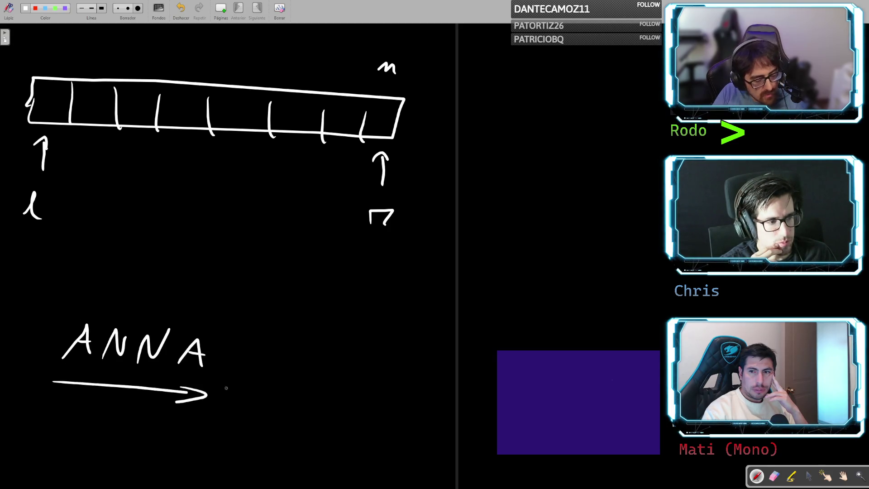
pyautogui.moveTo(139, 302)
pyautogui.mouseDown()
pyautogui.moveTo(208, 307)
pyautogui.moveTo(97, 297)
pyautogui.moveTo(103, 312)
pyautogui.mouseUp()
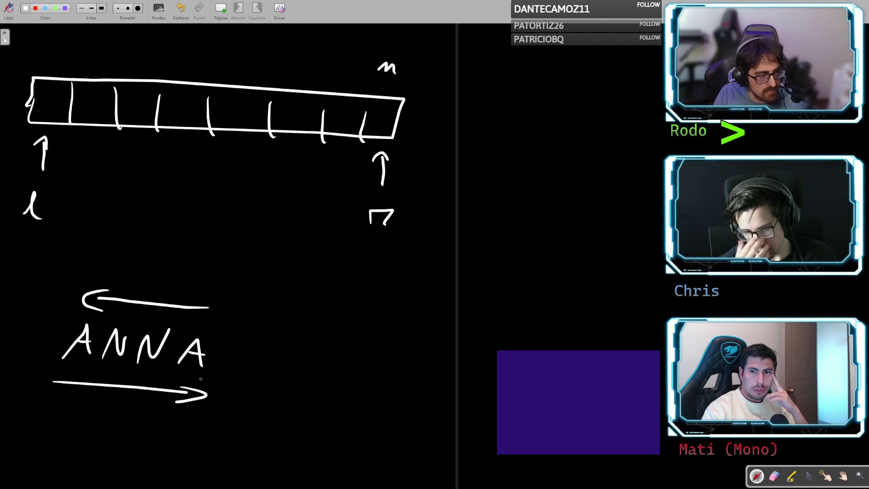
# - Add an H at each end to spell HANNAH, with pointer arrows at both H's
pyautogui.moveTo(27, 322)
pyautogui.mouseDown()
pyautogui.moveTo(23, 350)
pyautogui.moveTo(37, 349)
pyautogui.mouseUp()
pyautogui.moveTo(22, 341); pyautogui.dragTo(46, 339)
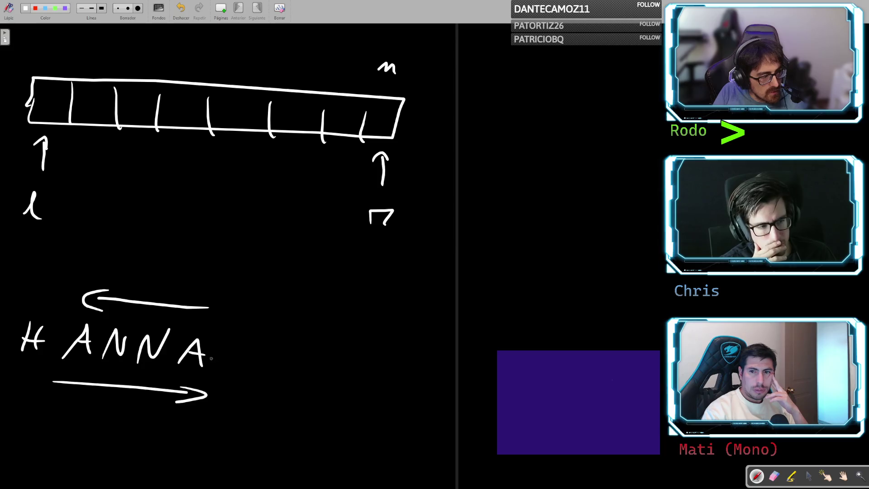
pyautogui.moveTo(233, 342)
pyautogui.mouseDown()
pyautogui.moveTo(232, 370)
pyautogui.moveTo(252, 371)
pyautogui.mouseUp()
pyautogui.moveTo(232, 360); pyautogui.dragTo(251, 362)
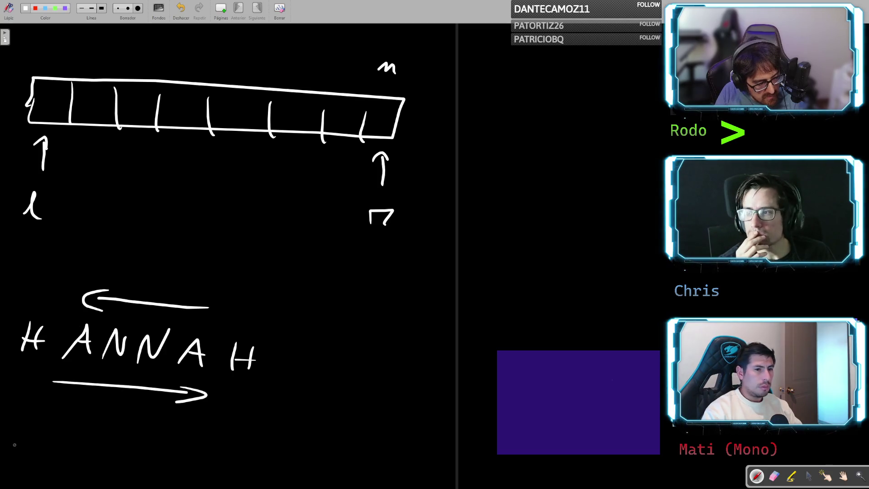
pyautogui.moveTo(23, 449)
pyautogui.mouseDown()
pyautogui.moveTo(21, 417)
pyautogui.moveTo(32, 425)
pyautogui.moveTo(171, 429)
pyautogui.moveTo(165, 435)
pyautogui.mouseUp()
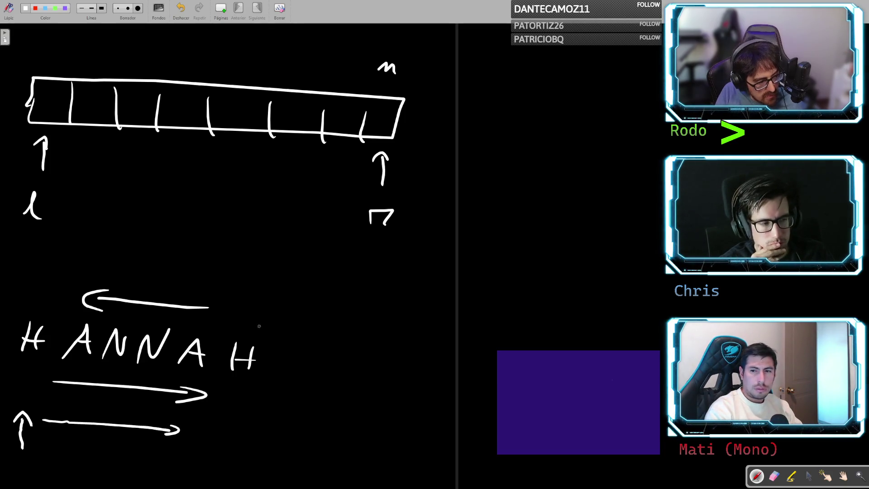
pyautogui.moveTo(254, 250)
pyautogui.mouseDown()
pyautogui.moveTo(250, 290)
pyautogui.moveTo(260, 287)
pyautogui.moveTo(130, 275)
pyautogui.moveTo(138, 281)
pyautogui.mouseUp()
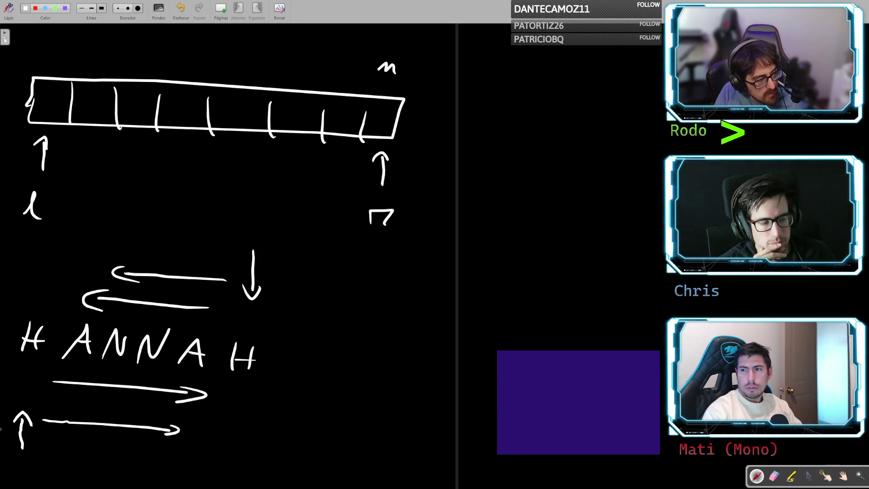
# - Circle the first H, the final H and A, and the second A, then return to the notes
pyautogui.moveTo(42, 313); pyautogui.dragTo(54, 319)
pyautogui.moveTo(228, 337)
pyautogui.mouseDown()
pyautogui.moveTo(262, 344)
pyautogui.moveTo(239, 337)
pyautogui.moveTo(177, 362)
pyautogui.moveTo(194, 337)
pyautogui.mouseUp()
pyautogui.moveTo(72, 328); pyautogui.dragTo(165, 329)
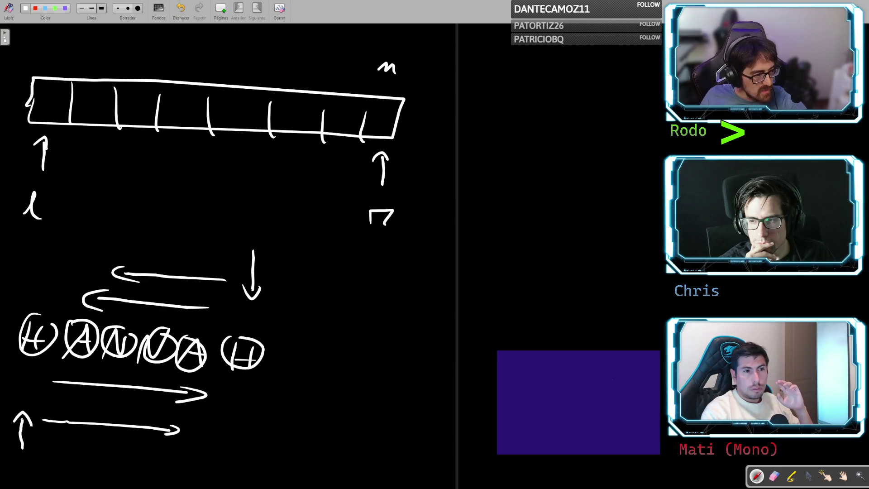
pyautogui.press('Escape')
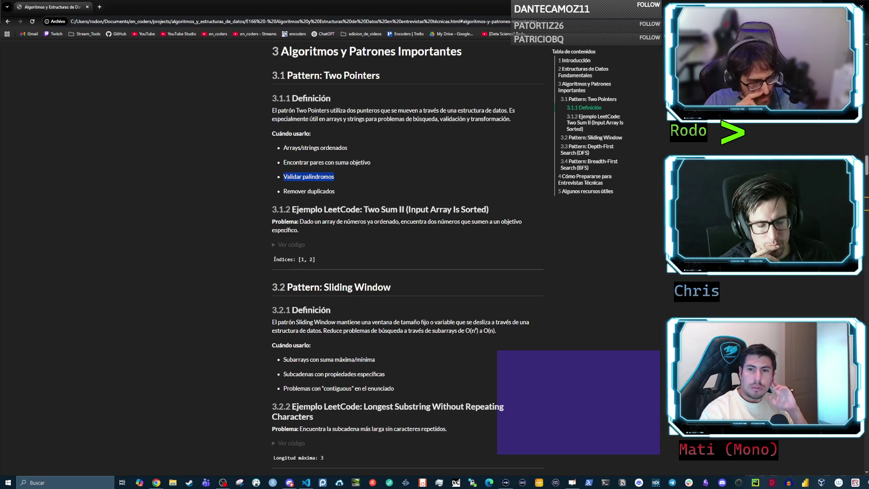
# - Highlight a Sliding Window sentence and 'Two Sum II' in the 3.1.2 heading
pyautogui.moveTo(272, 330); pyautogui.dragTo(496, 330)
pyautogui.click(325, 224)
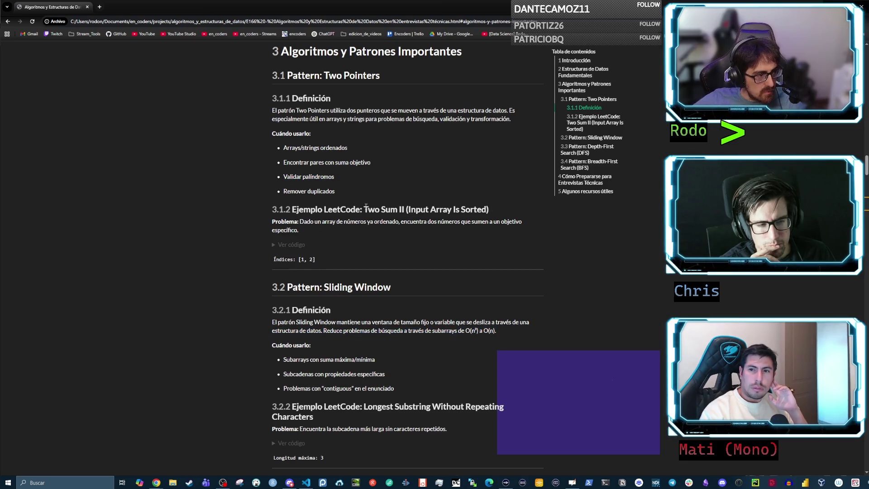
pyautogui.moveTo(362, 207); pyautogui.dragTo(404, 209)
pyautogui.click(416, 218)
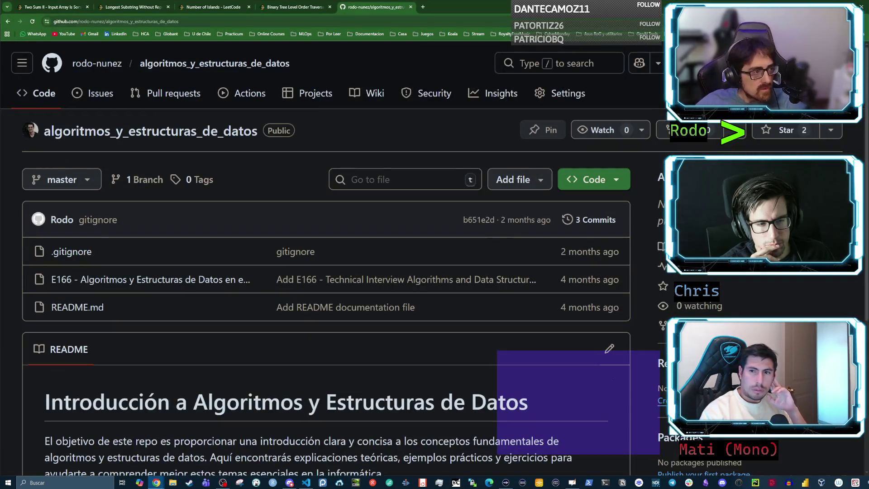
# - Switch the Two Sum II editor to C++, then open LeetCode's problem list in a new tab
pyautogui.click(51, 7)
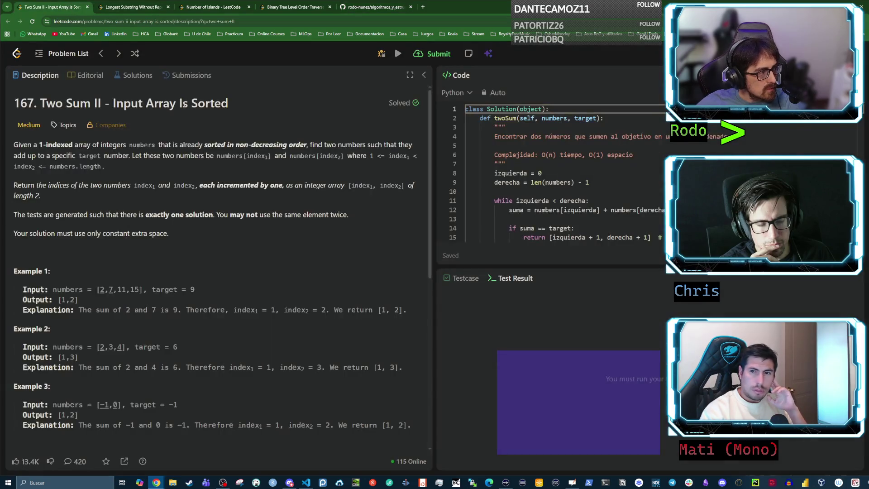
pyautogui.click(455, 92)
pyautogui.click(464, 113)
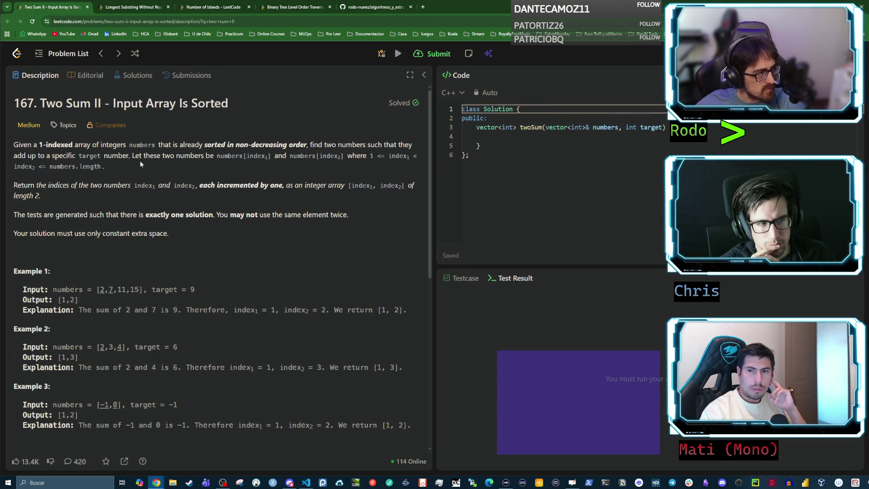
pyautogui.moveTo(118, 104); pyautogui.dragTo(27, 107)
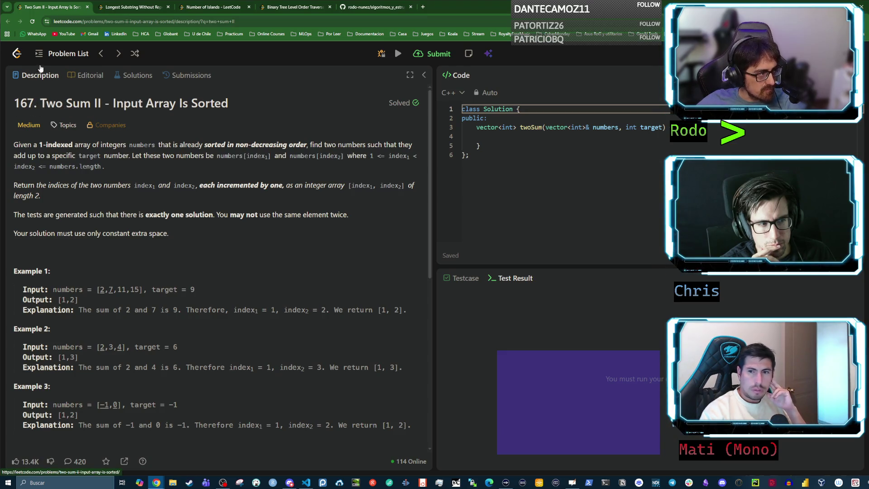
pyautogui.click(17, 54)
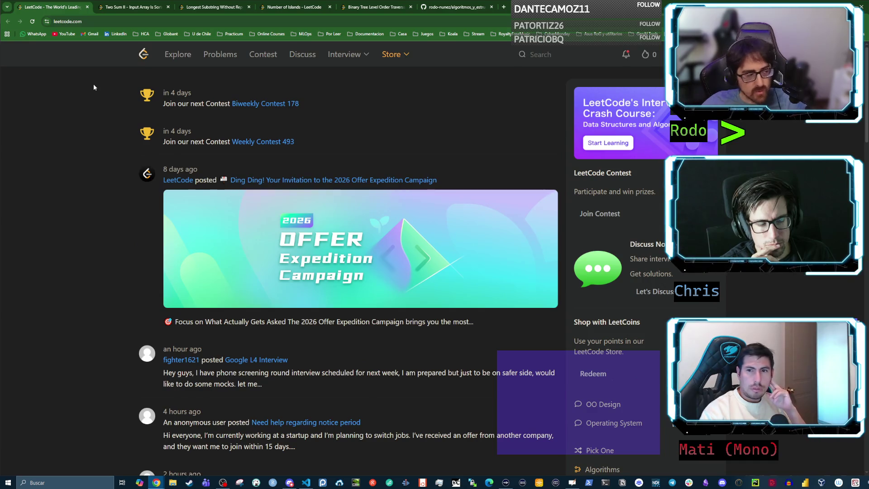
pyautogui.click(216, 56)
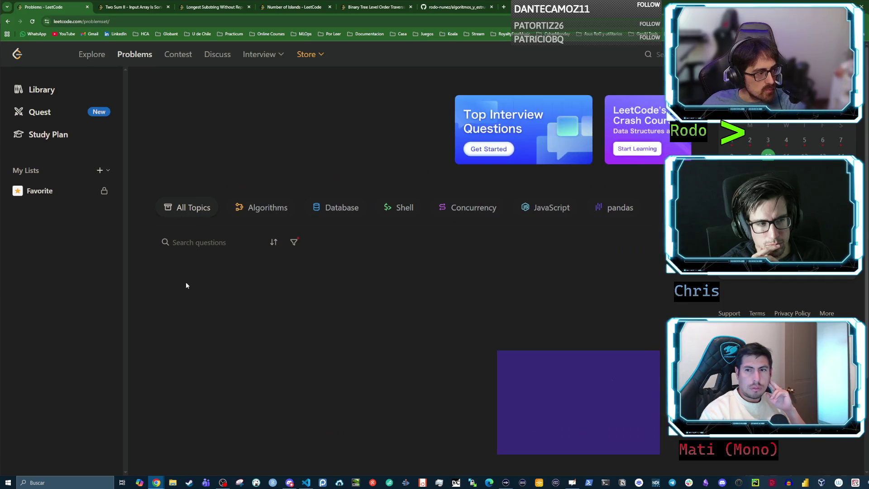
# - Scroll the Problems page, then switch to the 'Two Sum II - Input Array Is Sorted' tab
pyautogui.scroll(-5, 190, 267)
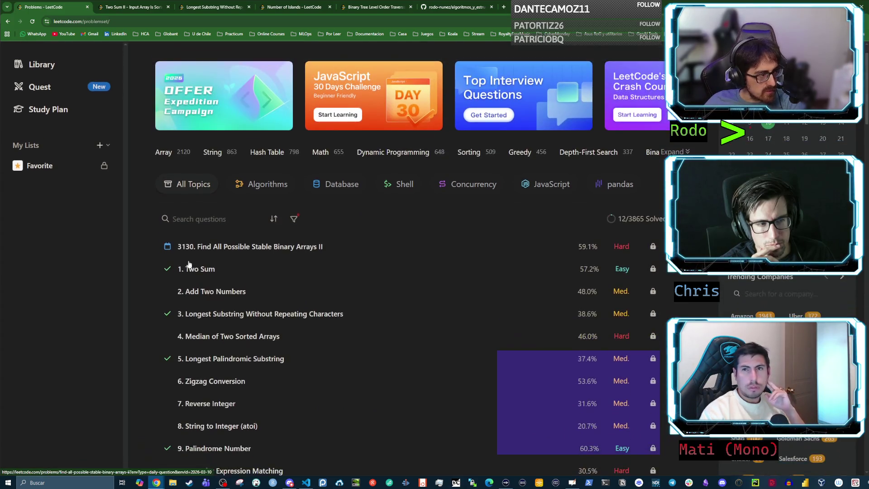
pyautogui.scroll(4, 200, 255)
pyautogui.scroll(1, 199, 258)
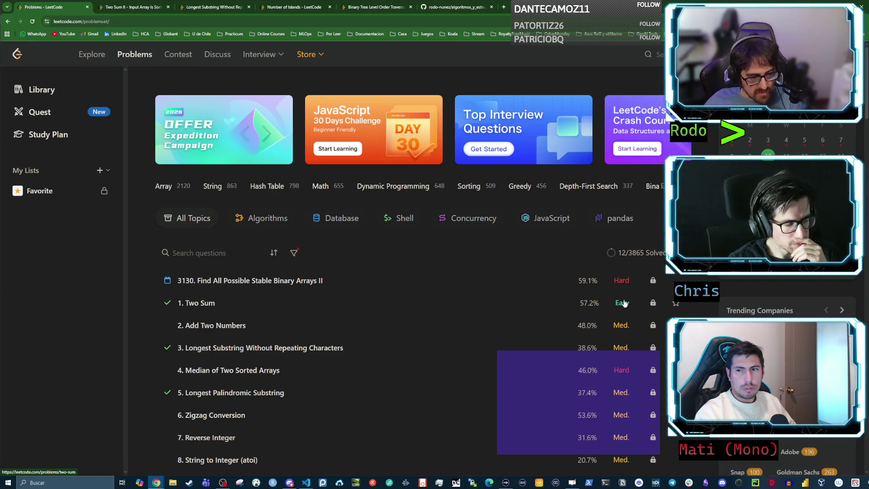
pyautogui.hotkey('ctrl', 'Tab')
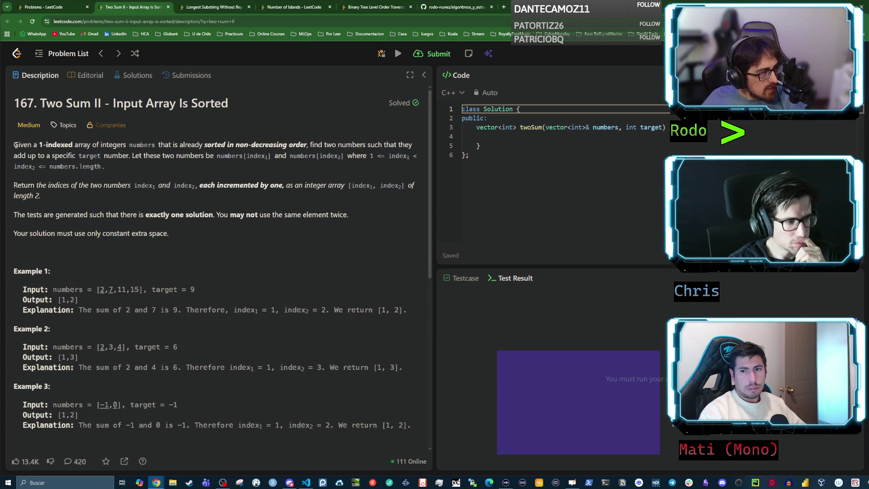
pyautogui.moveTo(14, 145)
pyautogui.mouseDown()
pyautogui.moveTo(69, 145)
pyautogui.moveTo(39, 145)
pyautogui.mouseUp()
pyautogui.click(70, 153)
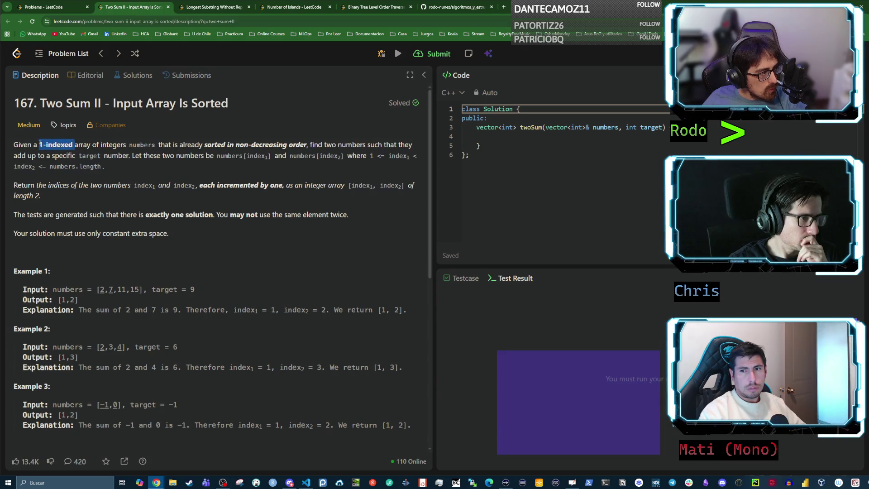
pyautogui.click(102, 154)
pyautogui.moveTo(92, 145); pyautogui.dragTo(43, 145)
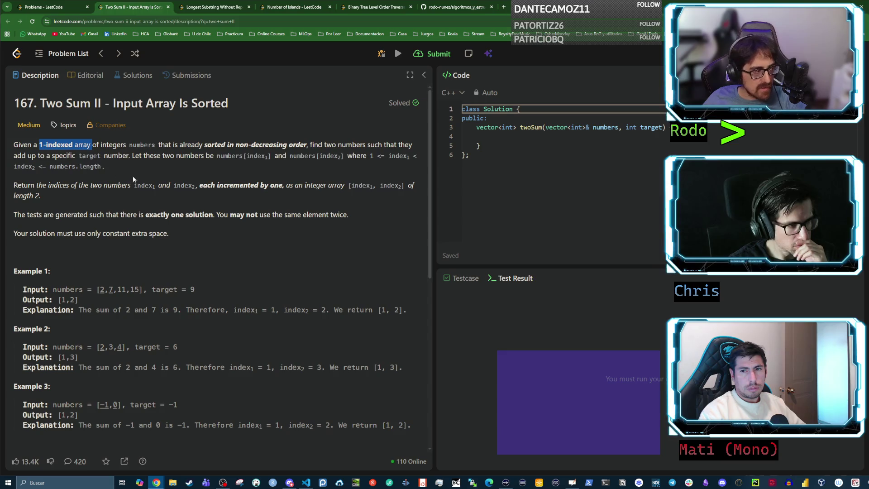
pyautogui.click(125, 167)
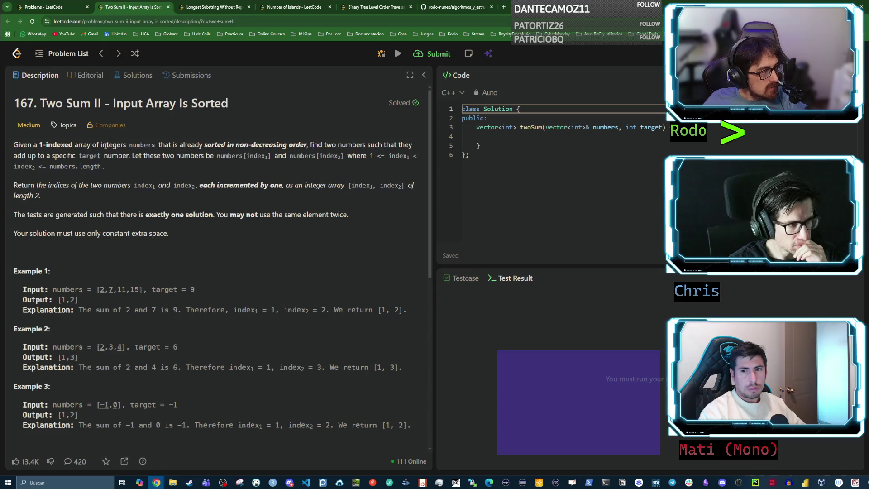
pyautogui.moveTo(94, 145); pyautogui.dragTo(297, 145)
pyautogui.click(160, 145)
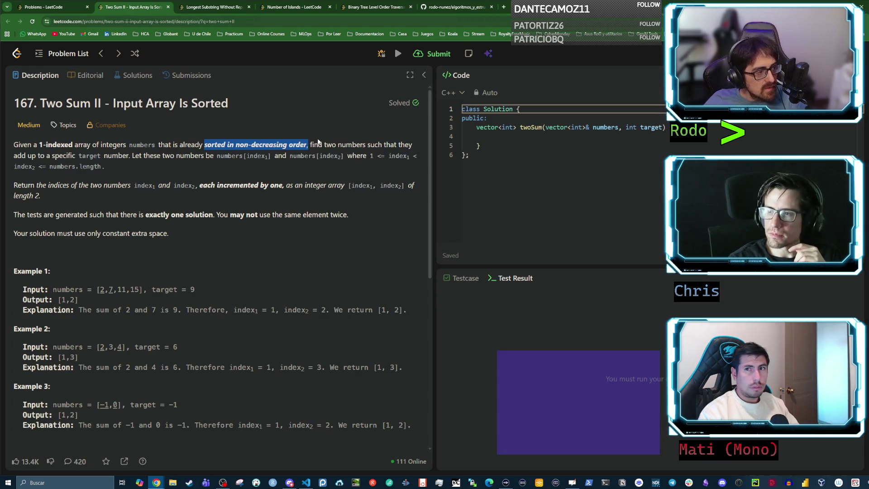
pyautogui.moveTo(309, 144)
pyautogui.mouseDown()
pyautogui.moveTo(369, 156)
pyautogui.moveTo(409, 145)
pyautogui.mouseUp()
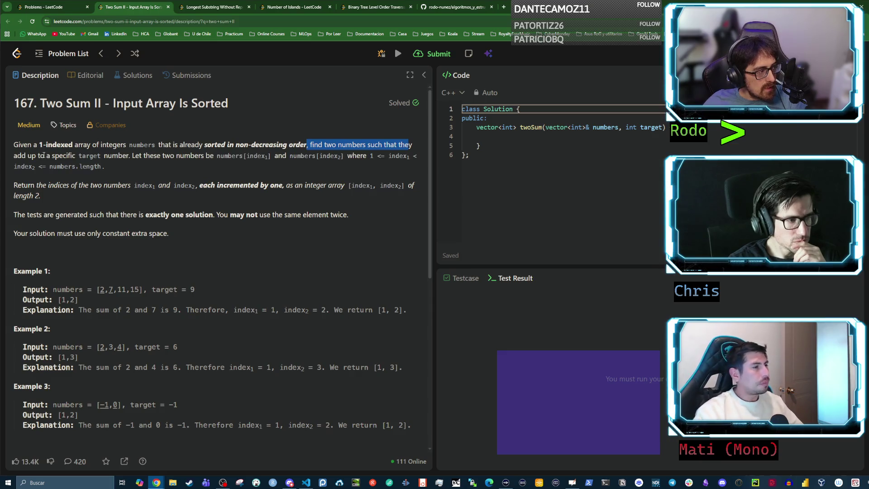
pyautogui.moveTo(32, 156); pyautogui.dragTo(87, 155)
pyautogui.click(94, 155)
pyautogui.tripleClick(95, 156)
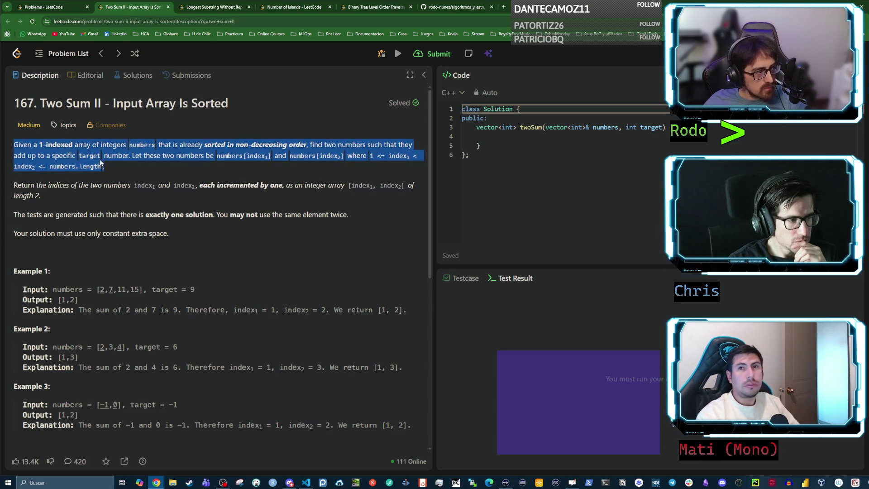
pyautogui.doubleClick(95, 155)
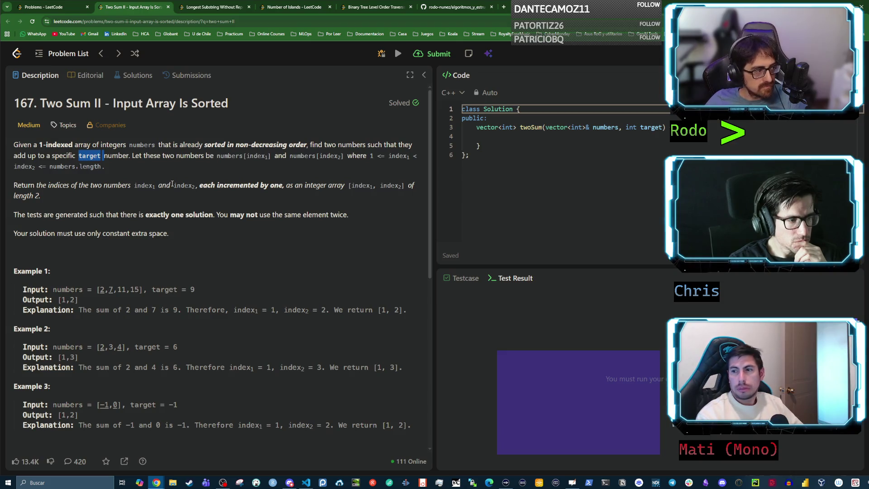
pyautogui.moveTo(133, 156); pyautogui.dragTo(186, 158)
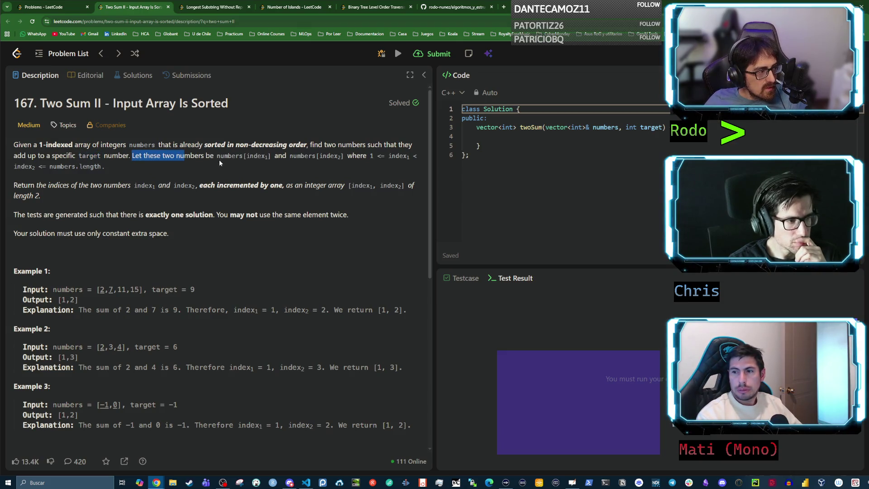
pyautogui.click(135, 157)
pyautogui.moveTo(190, 155); pyautogui.dragTo(270, 156)
pyautogui.click(252, 158)
pyautogui.doubleClick(252, 157)
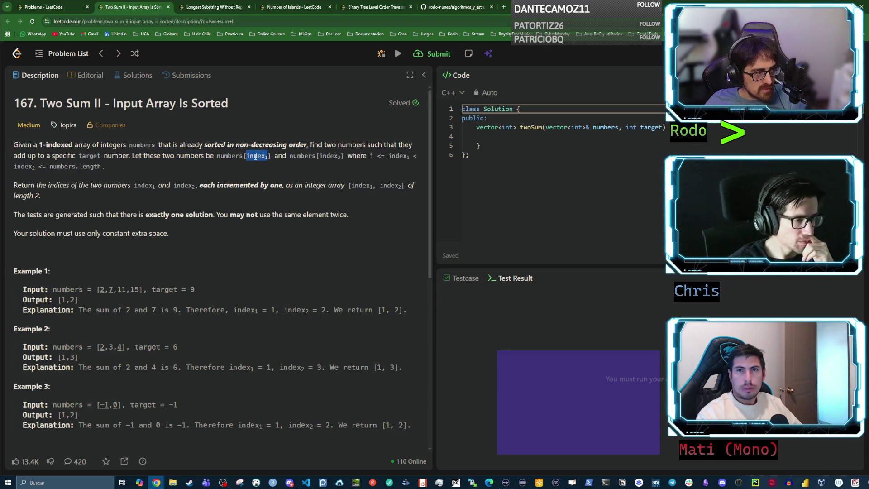
pyautogui.click(252, 157)
pyautogui.doubleClick(227, 156)
pyautogui.click(242, 156)
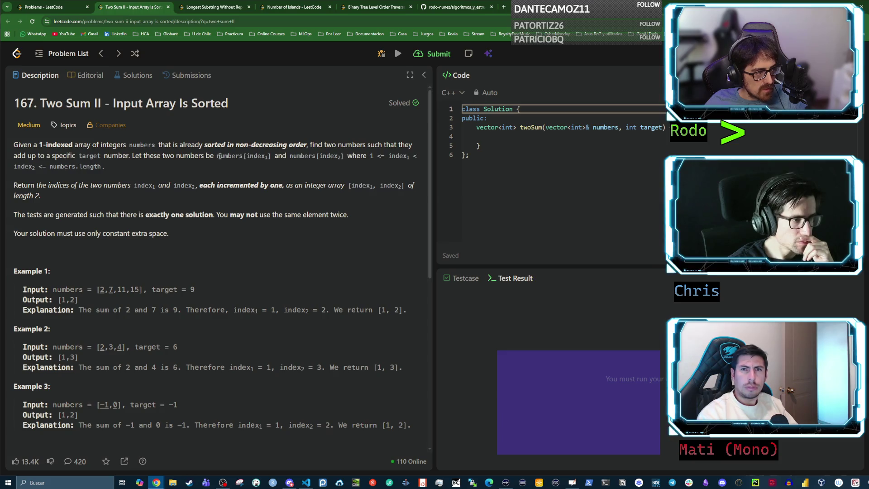
pyautogui.moveTo(218, 156); pyautogui.dragTo(272, 156)
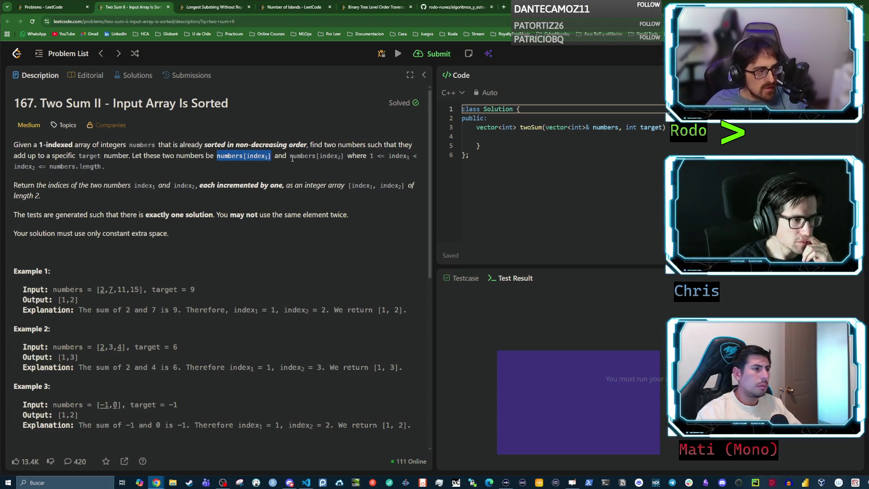
pyautogui.moveTo(290, 156); pyautogui.dragTo(343, 156)
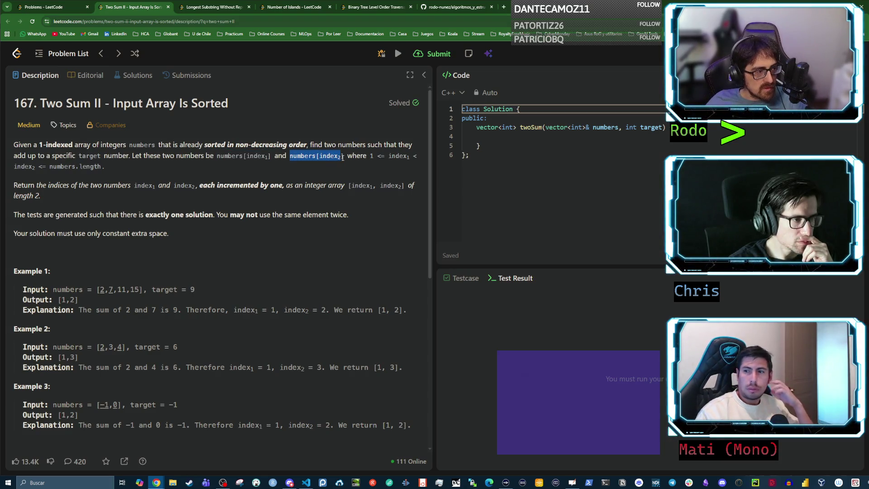
pyautogui.click(369, 157)
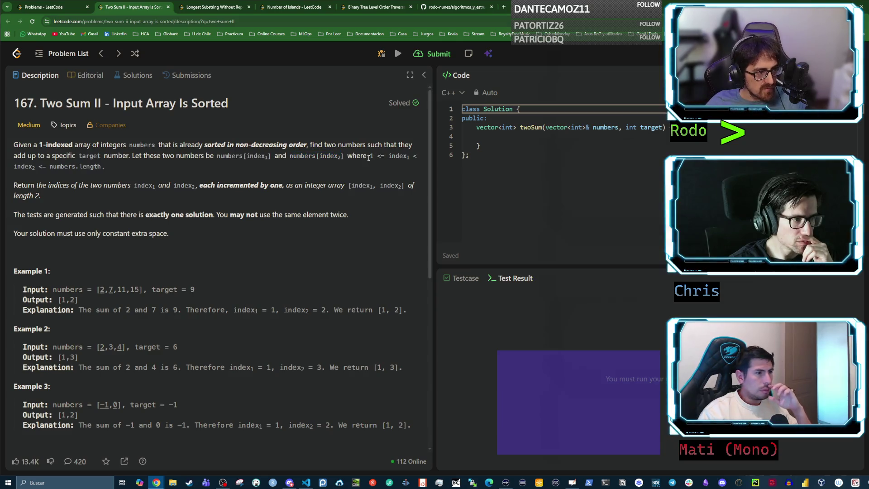
pyautogui.moveTo(369, 156); pyautogui.dragTo(408, 156)
pyautogui.moveTo(105, 166); pyautogui.dragTo(55, 172)
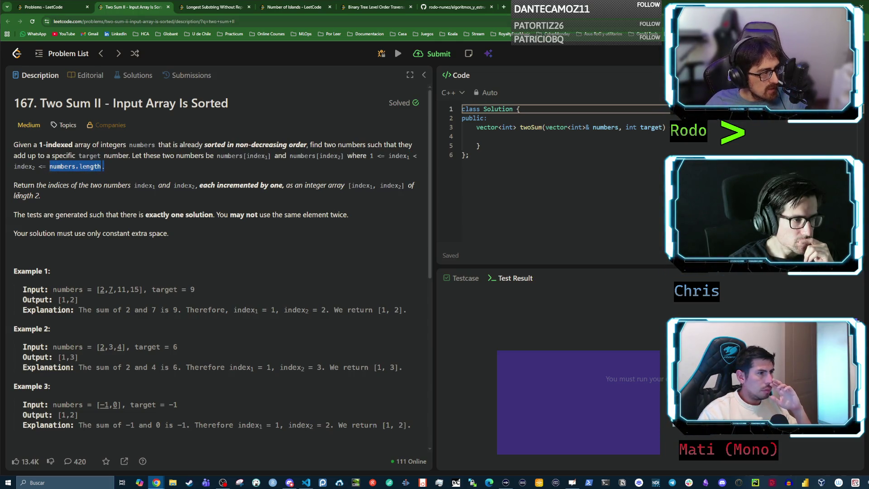
pyautogui.moveTo(33, 185); pyautogui.dragTo(142, 193)
pyautogui.scroll(-1, 78, 255)
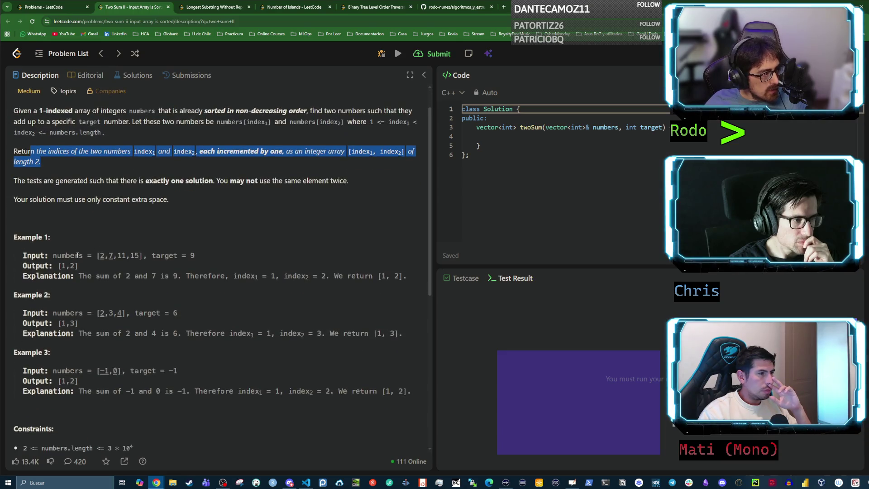
pyautogui.doubleClick(77, 256)
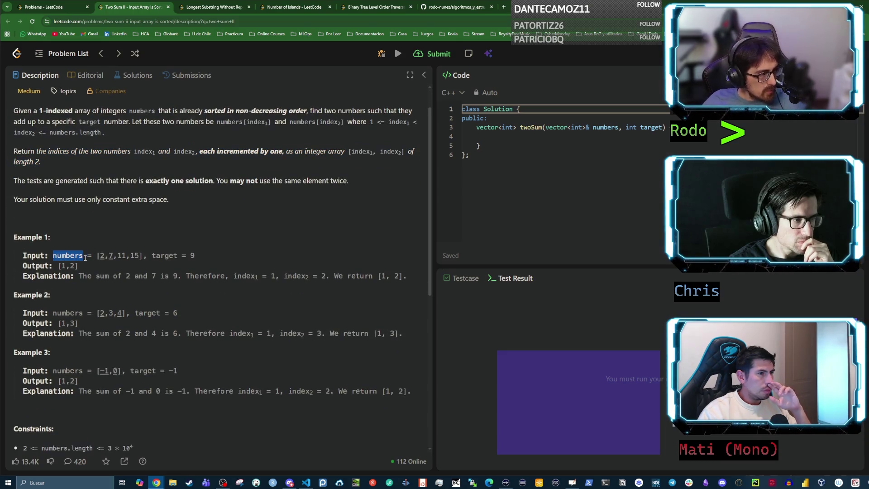
pyautogui.moveTo(99, 256); pyautogui.dragTo(141, 257)
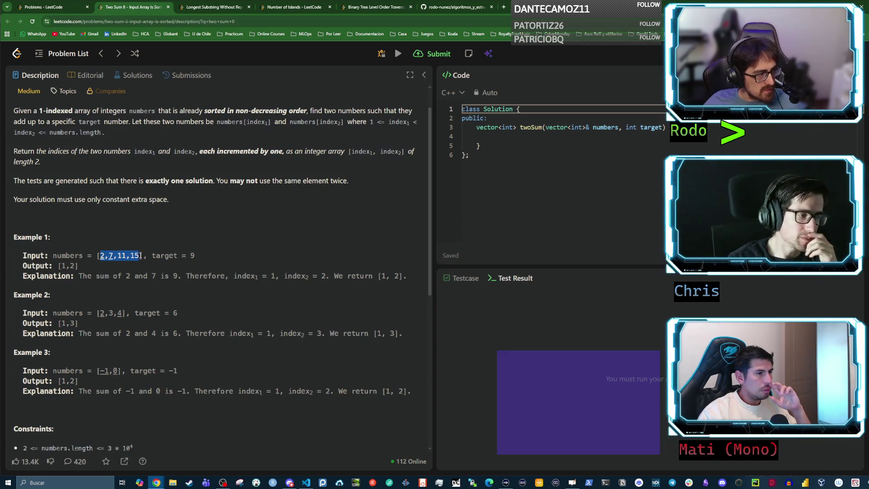
pyautogui.doubleClick(191, 257)
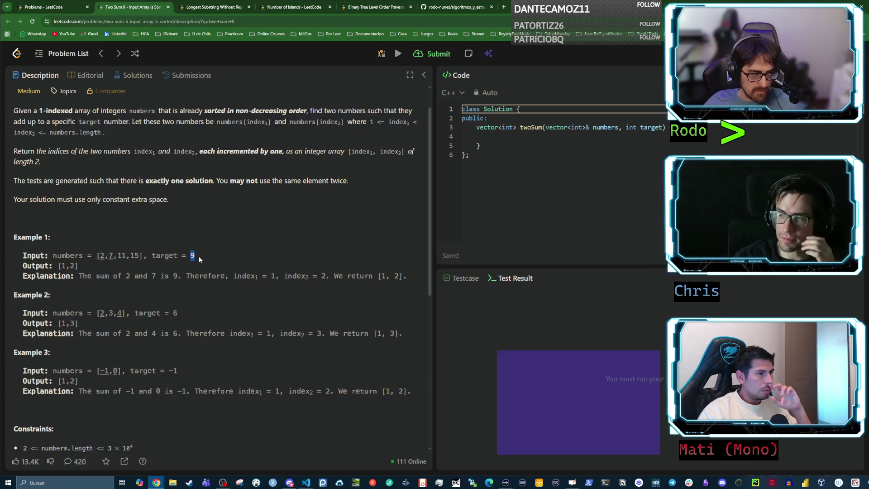
pyautogui.click(172, 183)
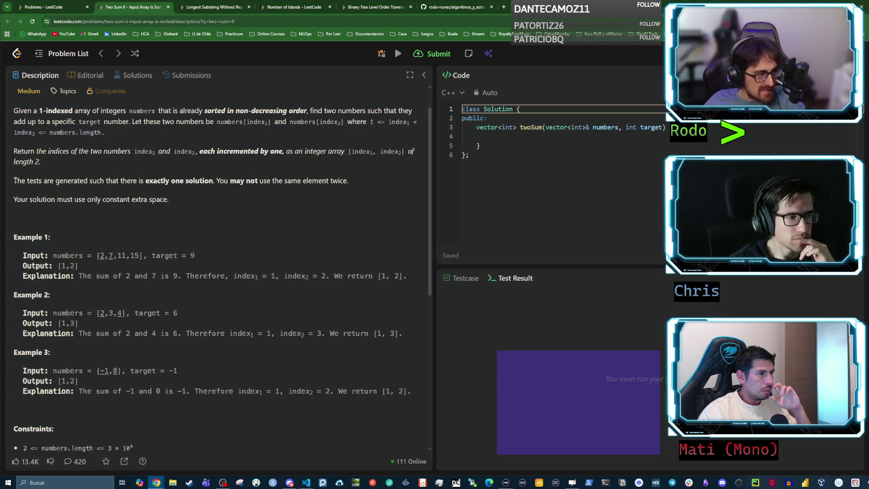
pyautogui.moveTo(141, 181); pyautogui.dragTo(202, 181)
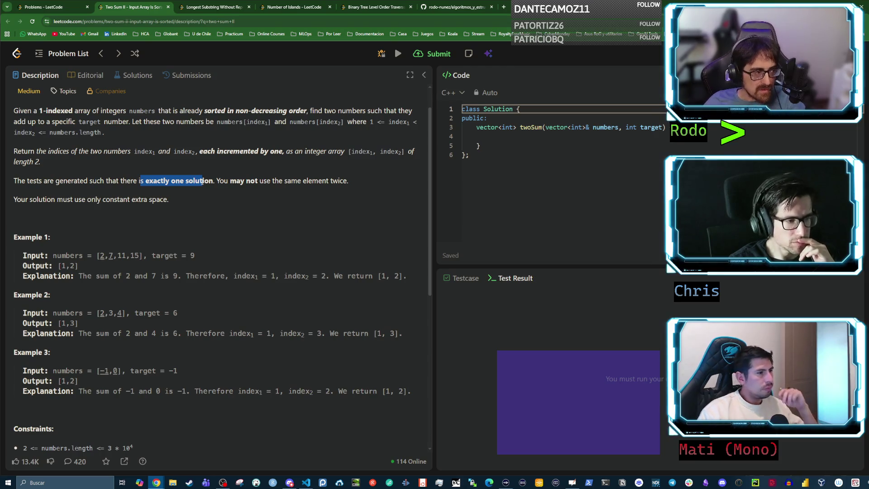
pyautogui.moveTo(202, 181); pyautogui.dragTo(211, 182)
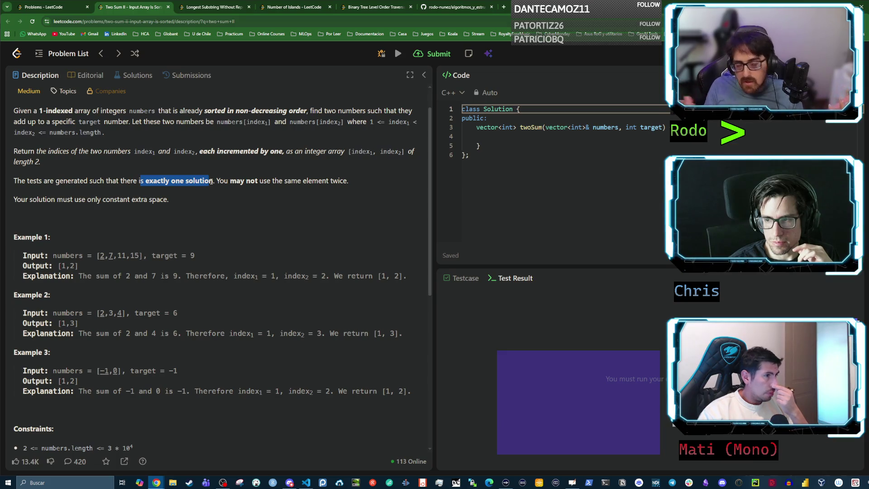
pyautogui.click(248, 182)
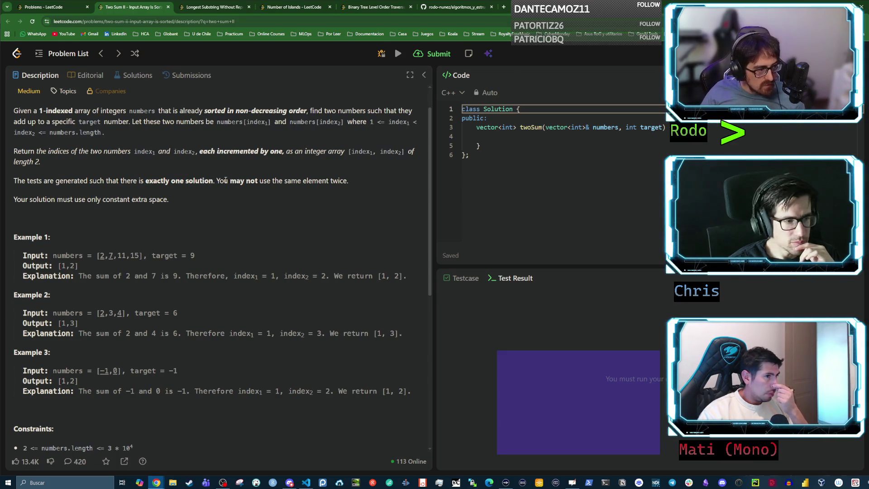
pyautogui.moveTo(226, 180); pyautogui.dragTo(346, 181)
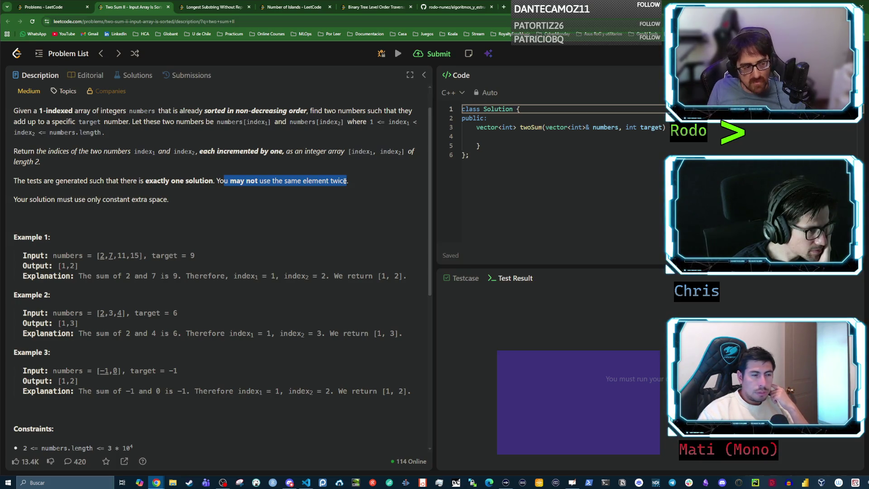
pyautogui.click(350, 178)
pyautogui.moveTo(220, 180); pyautogui.dragTo(350, 181)
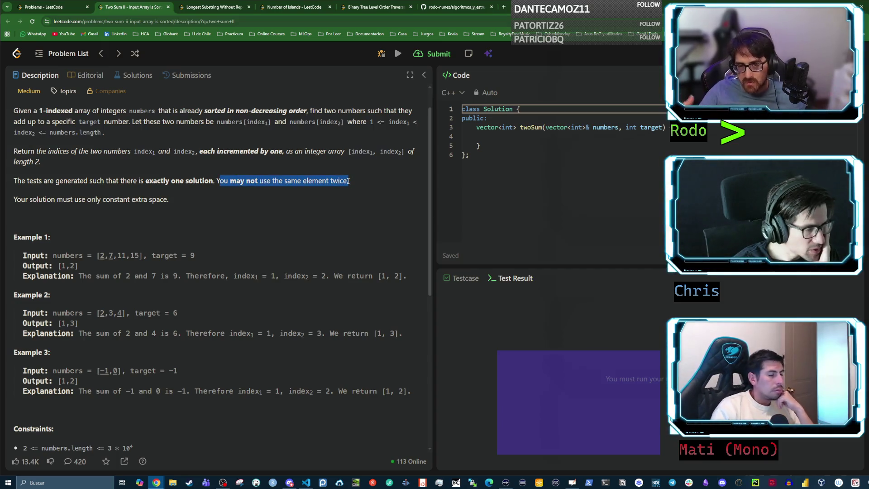
pyautogui.click(335, 180)
pyautogui.moveTo(348, 180); pyautogui.dragTo(217, 179)
pyautogui.click(238, 188)
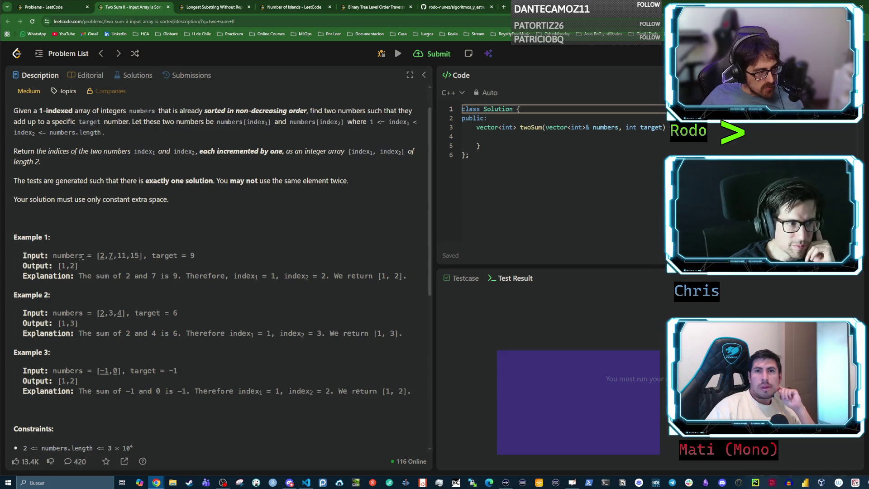
pyautogui.moveTo(35, 248)
pyautogui.mouseDown()
pyautogui.moveTo(199, 276)
pyautogui.moveTo(98, 266)
pyautogui.moveTo(96, 256)
pyautogui.moveTo(196, 256)
pyautogui.mouseUp()
pyautogui.click(120, 267)
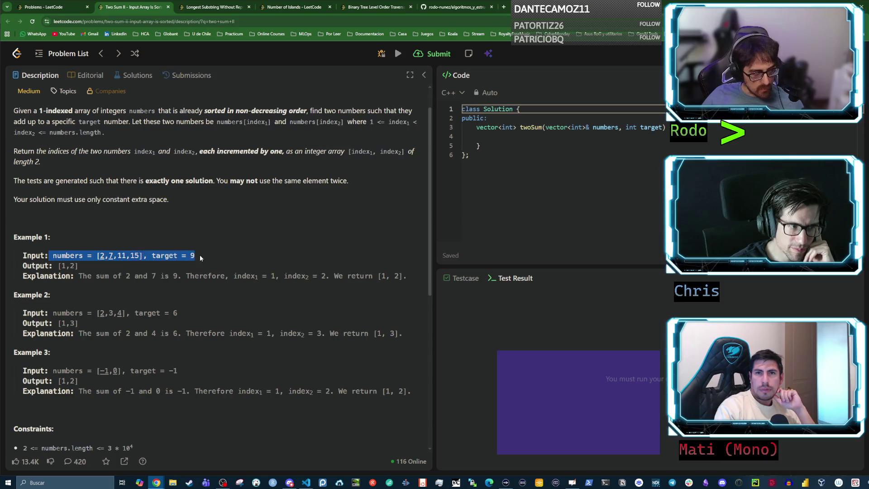
pyautogui.moveTo(79, 267); pyautogui.dragTo(20, 267)
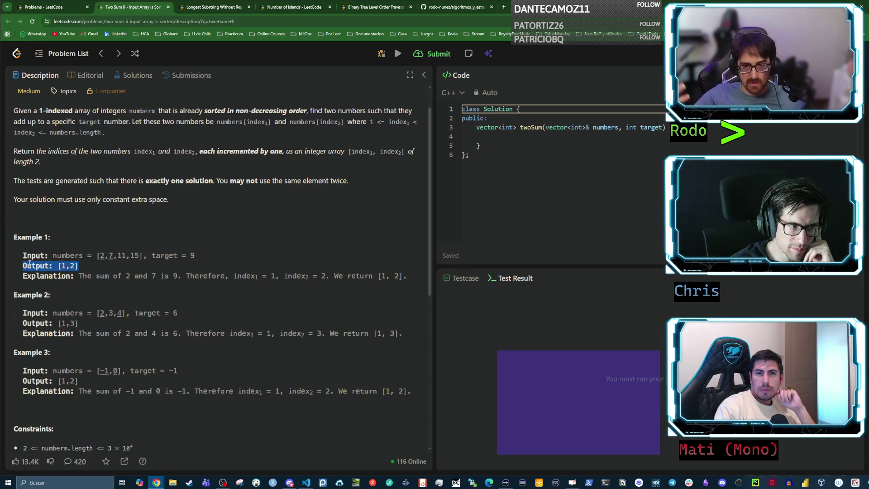
pyautogui.click(118, 257)
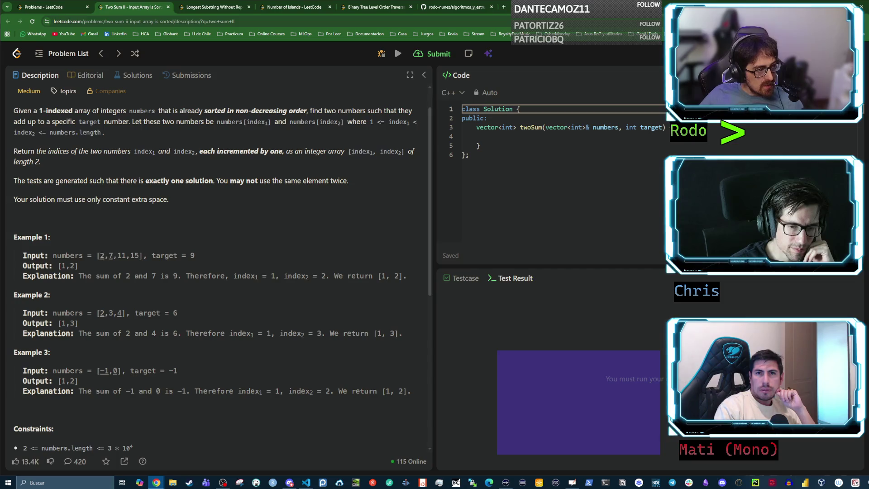
pyautogui.moveTo(101, 256); pyautogui.dragTo(137, 256)
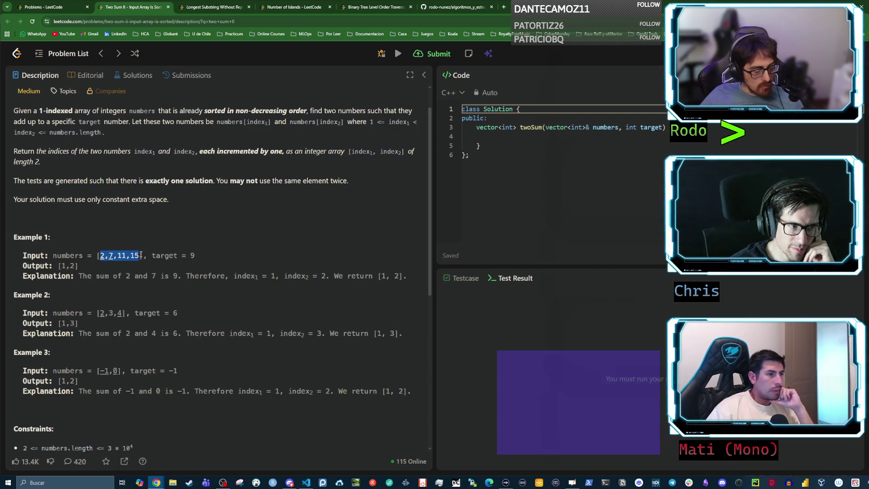
pyautogui.click(102, 255)
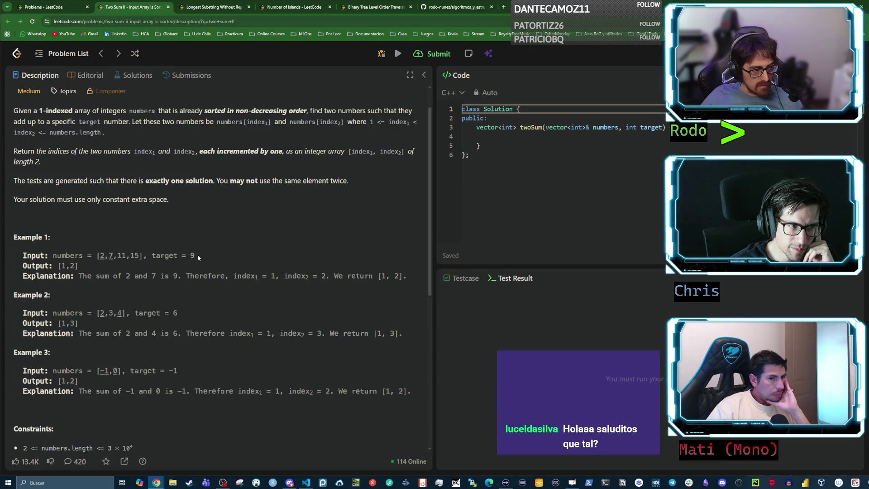
pyautogui.moveTo(97, 256); pyautogui.dragTo(147, 258)
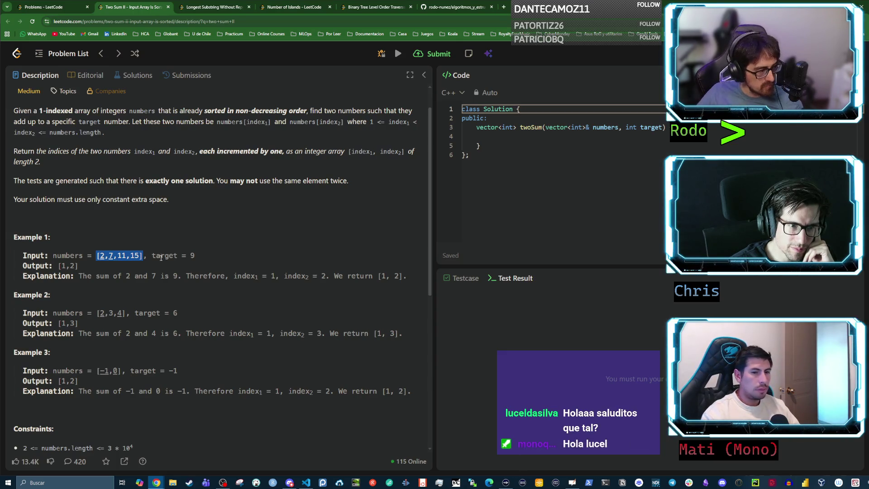
pyautogui.click(76, 263)
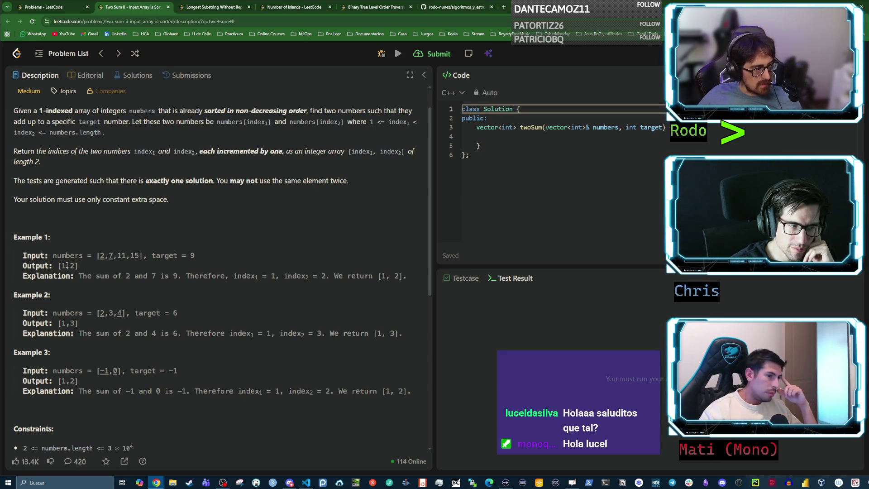
pyautogui.moveTo(70, 266); pyautogui.dragTo(75, 266)
pyautogui.click(84, 269)
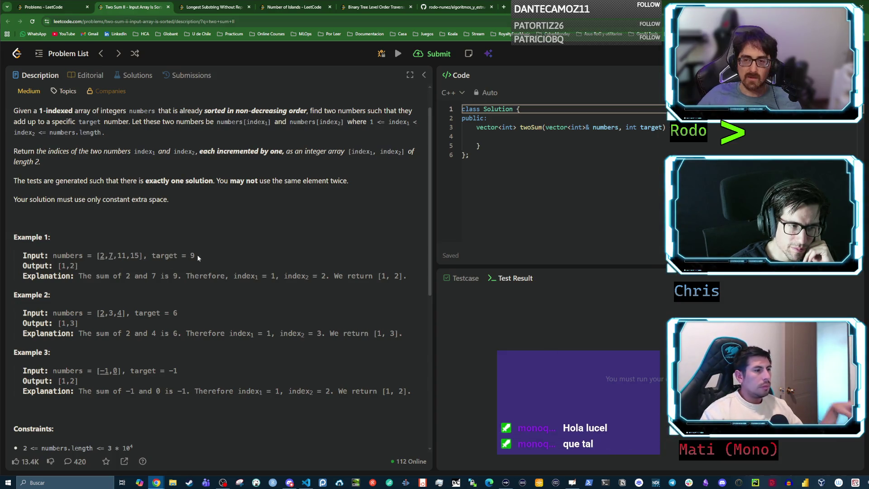
pyautogui.moveTo(115, 270); pyautogui.dragTo(1, 263)
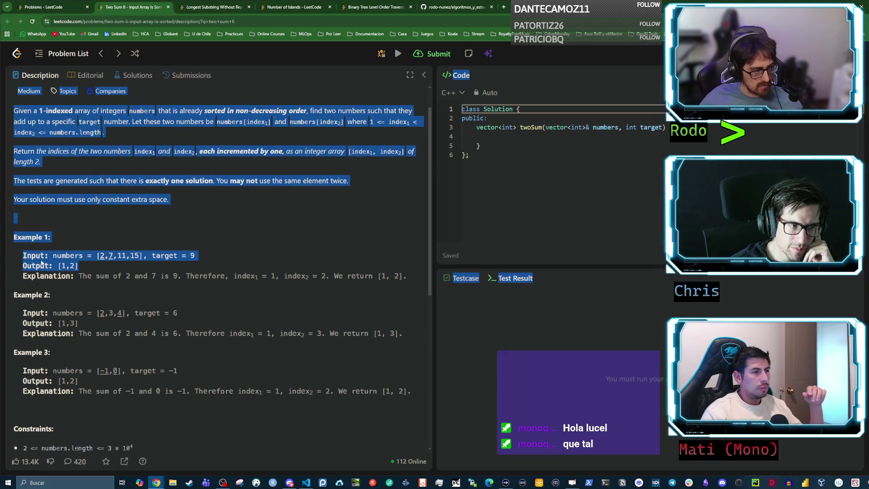
pyautogui.moveTo(78, 266); pyautogui.dragTo(19, 261)
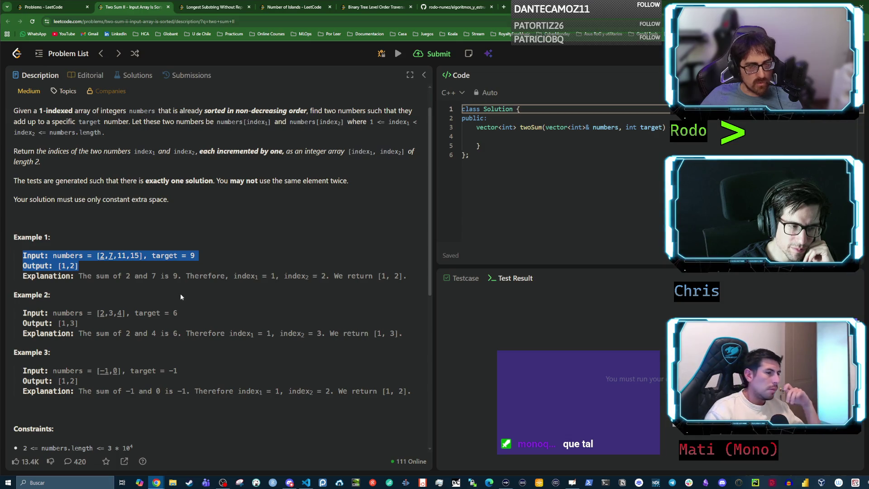
pyautogui.click(119, 280)
pyautogui.scroll(-2, 116, 284)
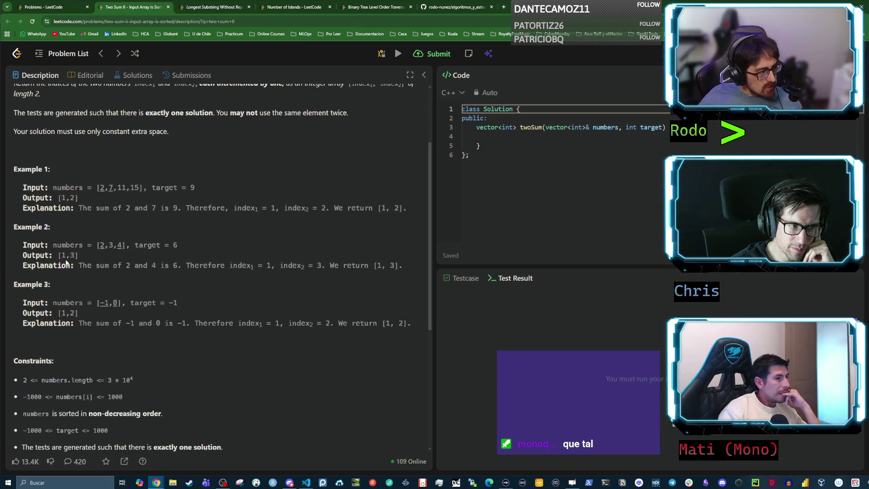
pyautogui.moveTo(100, 245); pyautogui.dragTo(178, 246)
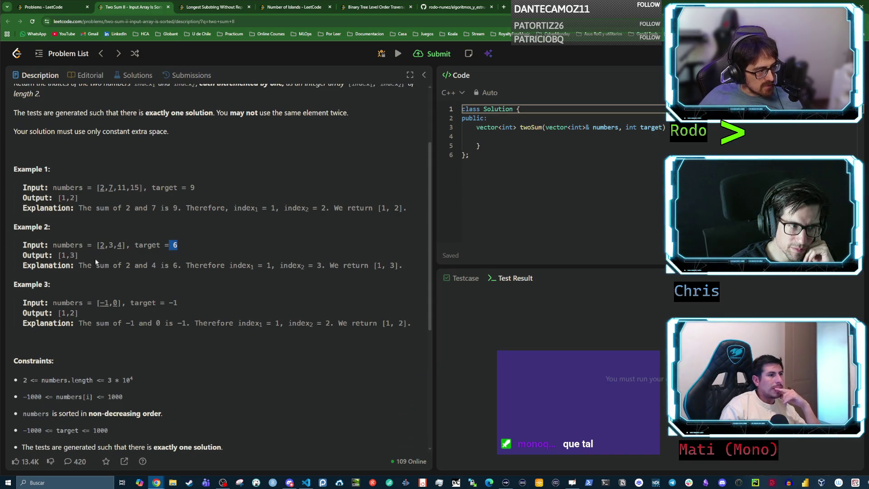
pyautogui.moveTo(61, 256); pyautogui.dragTo(117, 245)
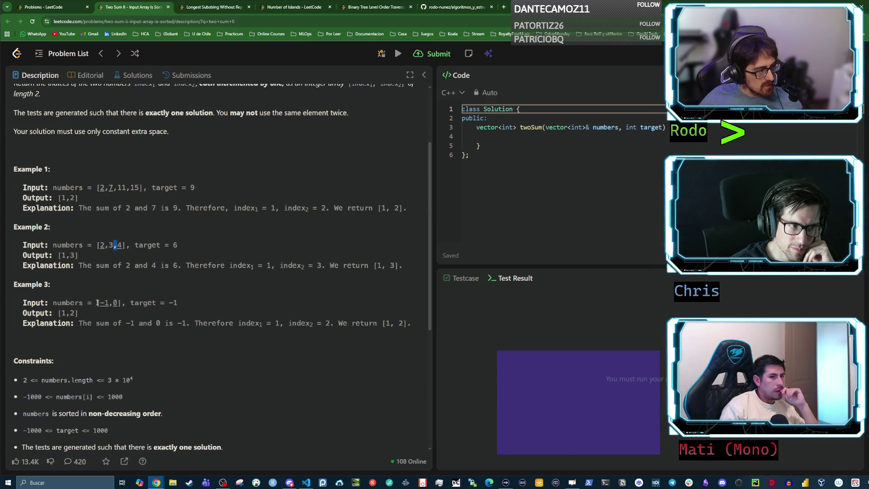
pyautogui.moveTo(97, 303); pyautogui.dragTo(109, 303)
pyautogui.click(119, 304)
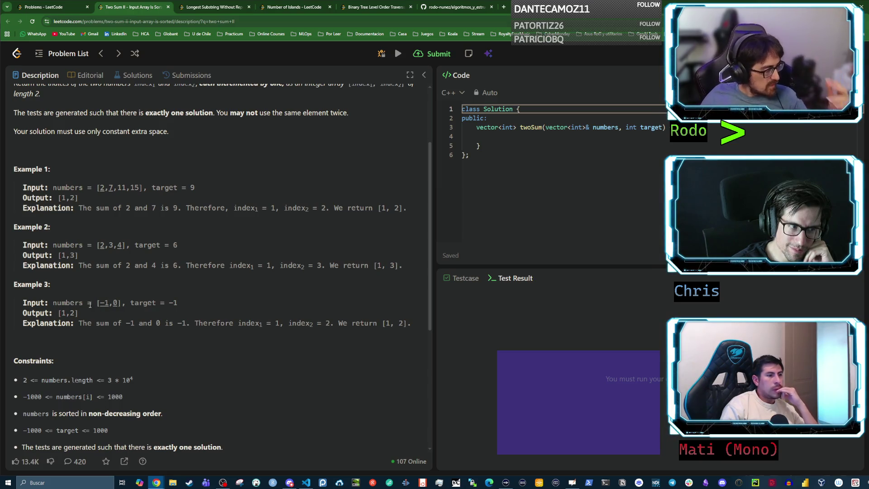
pyautogui.moveTo(164, 302); pyautogui.dragTo(175, 303)
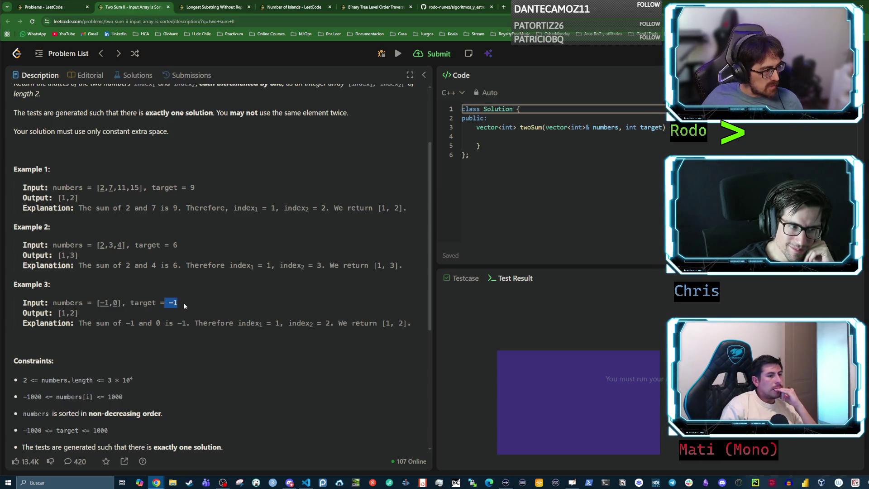
pyautogui.doubleClick(116, 303)
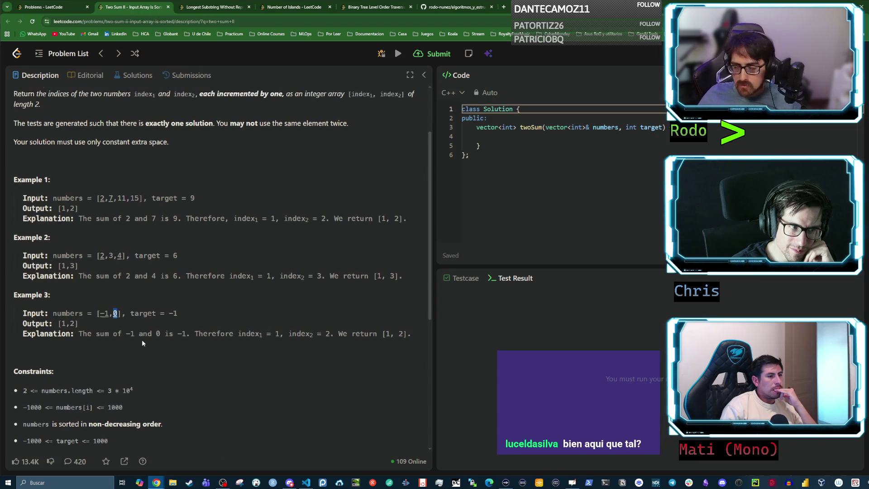
pyautogui.scroll(1, 142, 339)
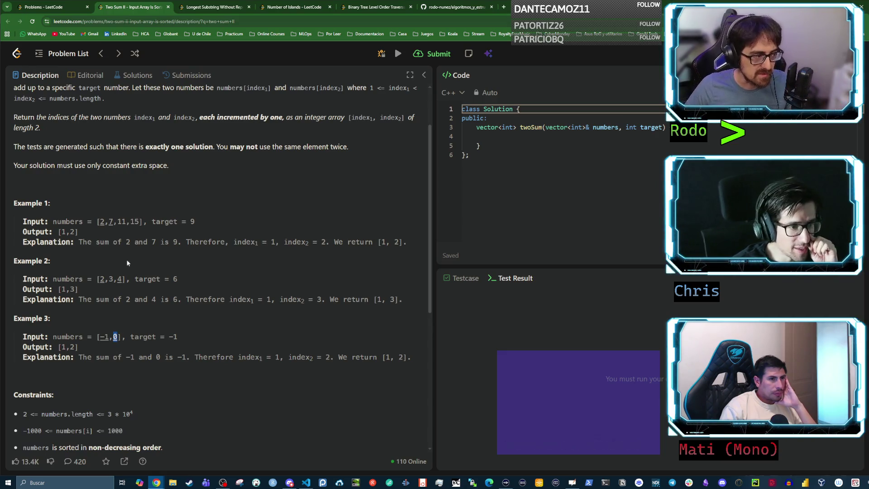
# - Highlight 'each incremented by one' in the Two Sum II problem statement
pyautogui.scroll(2, 118, 349)
pyautogui.moveTo(199, 186); pyautogui.dragTo(280, 186)
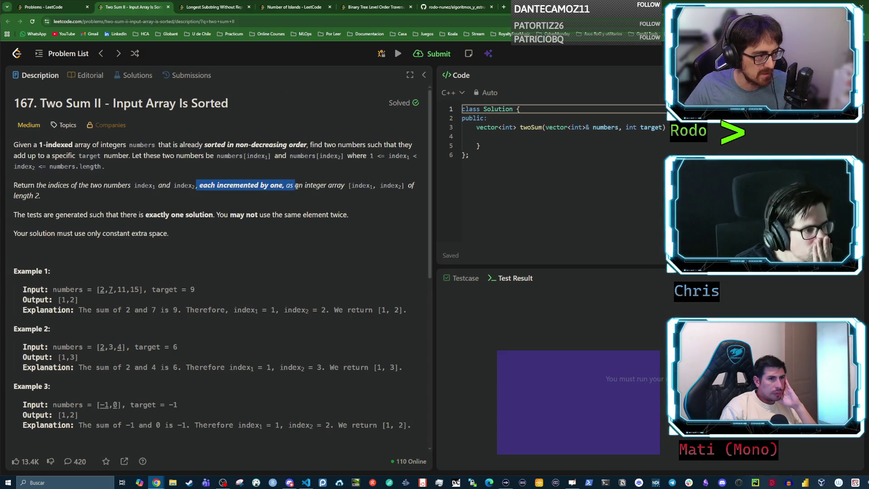
pyautogui.click(284, 196)
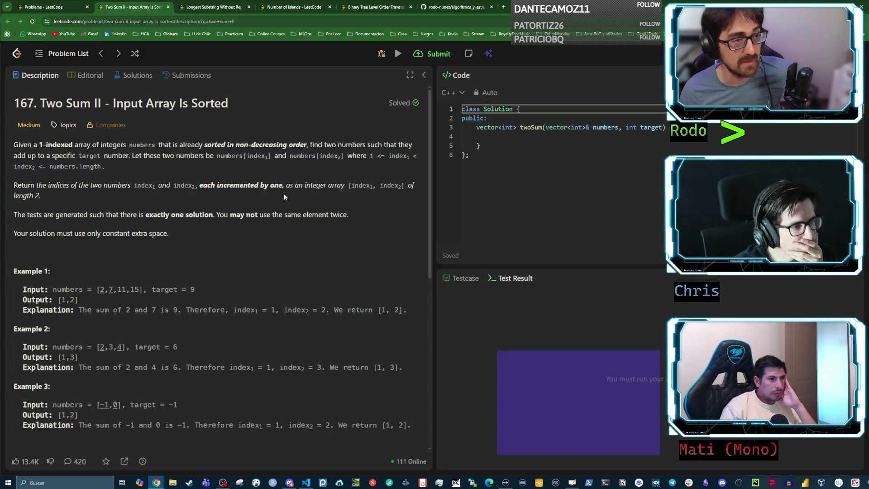
pyautogui.doubleClick(212, 185)
pyautogui.moveTo(214, 185); pyautogui.dragTo(258, 185)
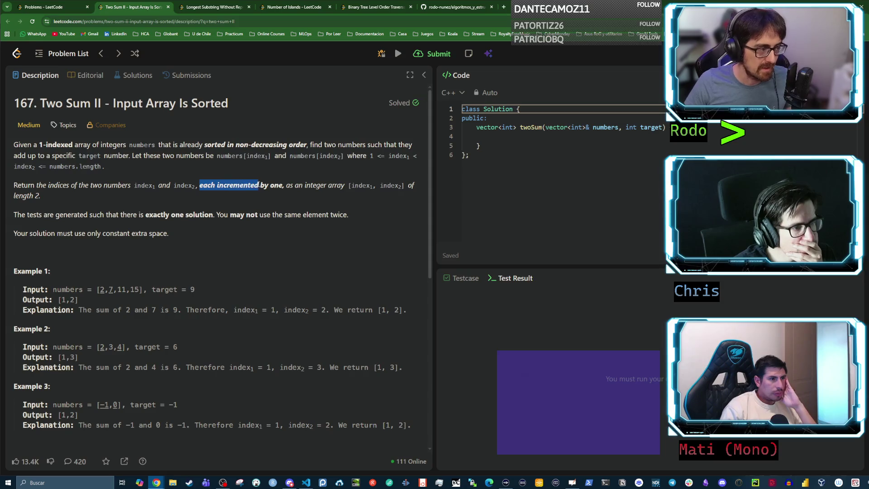
pyautogui.click(265, 211)
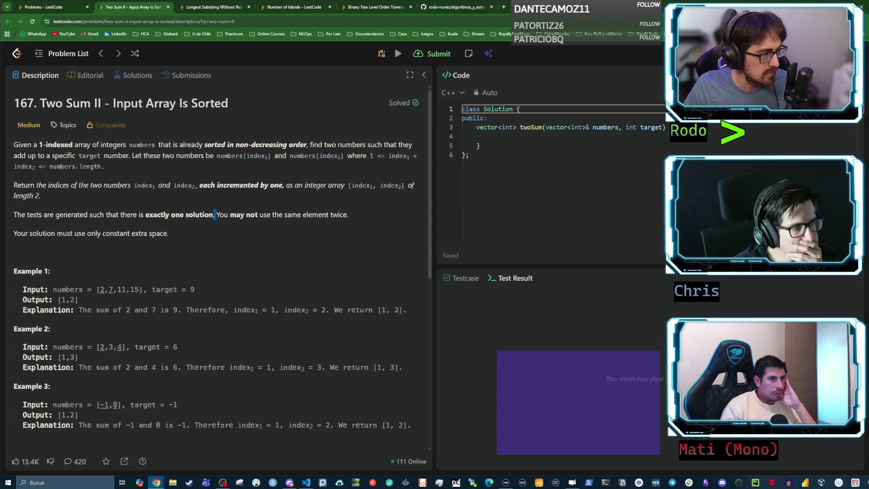
# - Highlight the no-reuse sentence, then start a fresh blank whiteboard page
pyautogui.moveTo(219, 214); pyautogui.dragTo(348, 215)
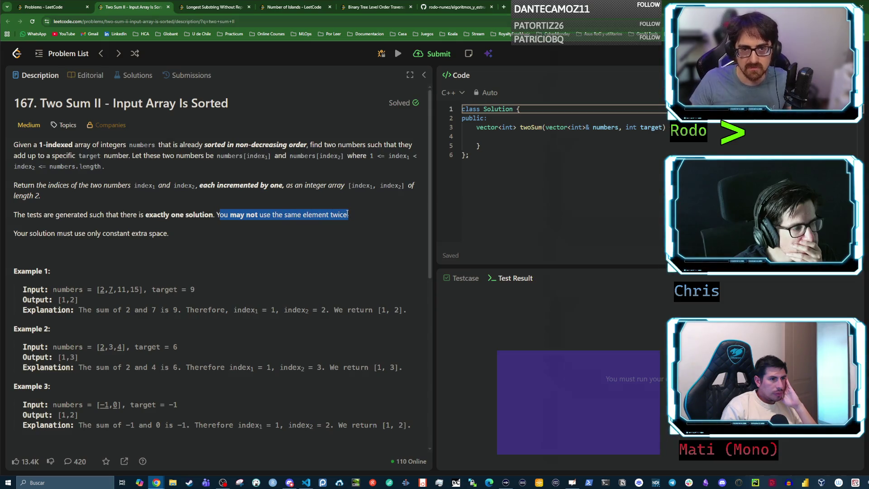
pyautogui.click(347, 214)
pyautogui.moveTo(215, 214); pyautogui.dragTo(349, 214)
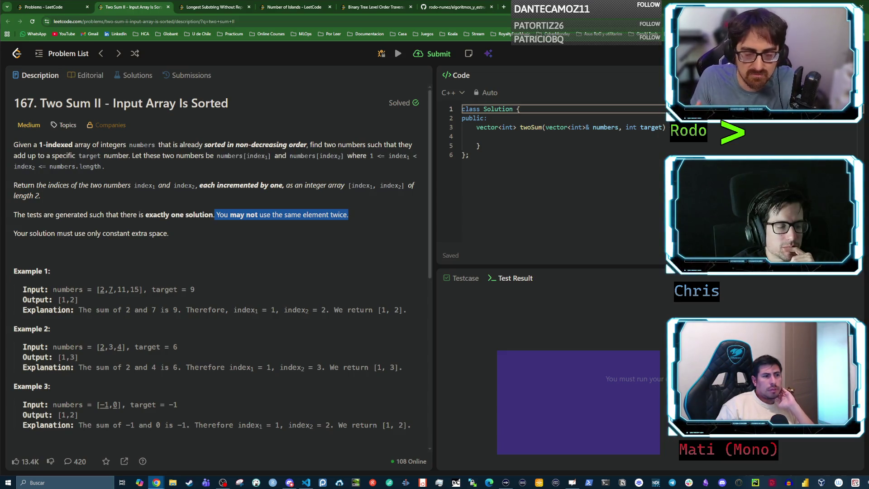
pyautogui.hotkey('alt', 'Tab')
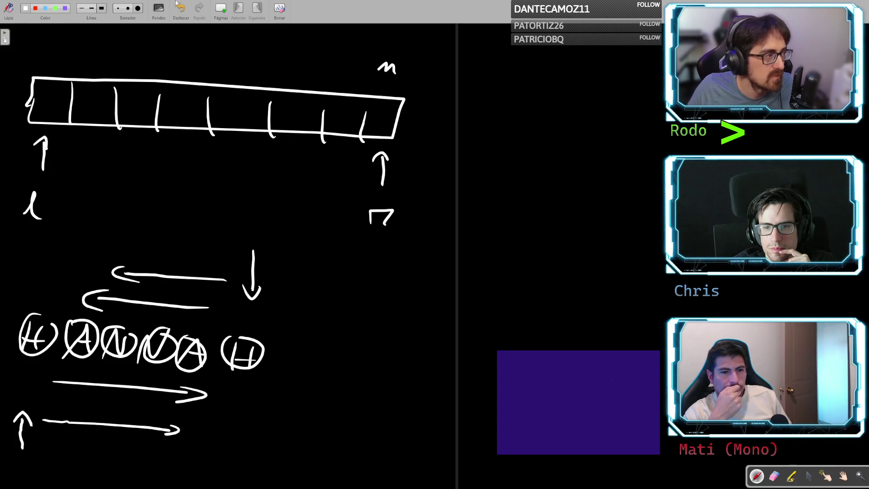
pyautogui.click(227, 19)
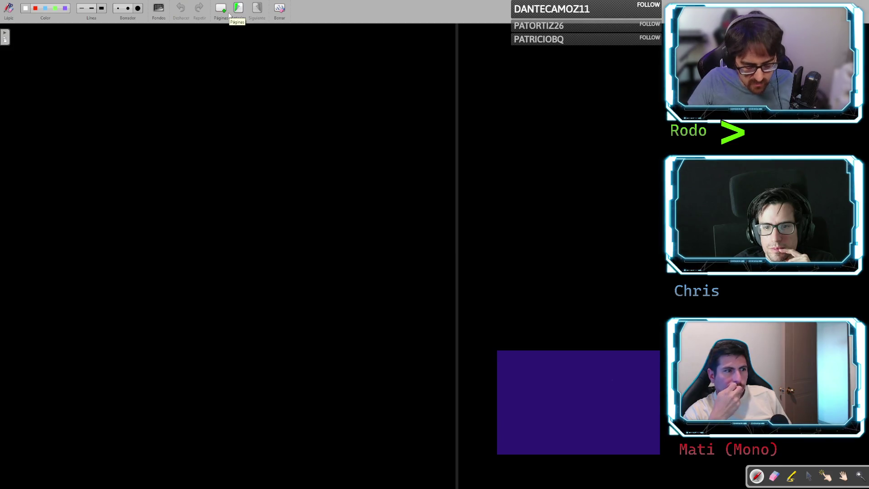
# - Draw a long array strip with seven cell dividers, label it n, and write x + y below
pyautogui.moveTo(80, 57)
pyautogui.mouseDown()
pyautogui.moveTo(67, 84)
pyautogui.moveTo(446, 89)
pyautogui.moveTo(319, 51)
pyautogui.moveTo(58, 58)
pyautogui.mouseUp()
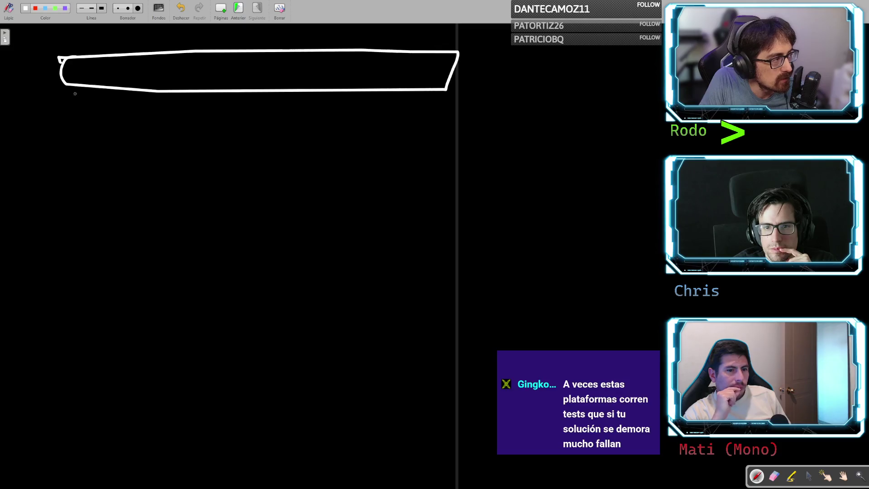
pyautogui.moveTo(119, 52); pyautogui.dragTo(117, 84)
pyautogui.moveTo(149, 60); pyautogui.dragTo(147, 85)
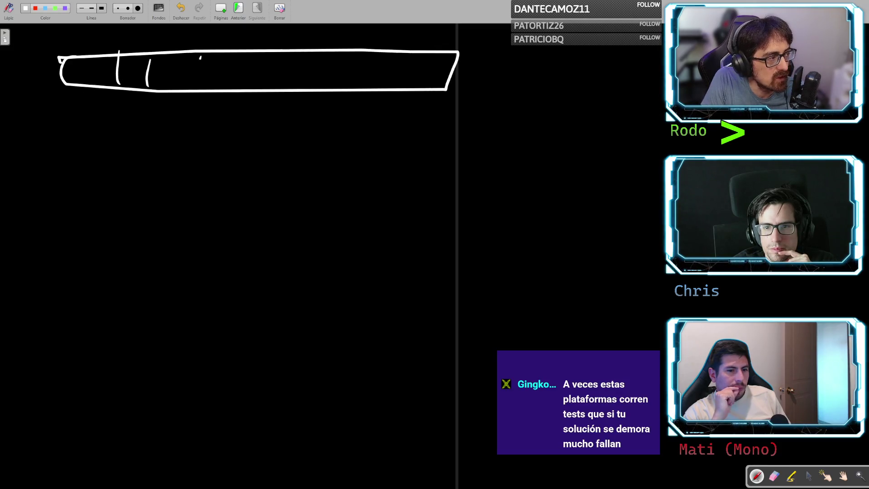
pyautogui.moveTo(200, 56); pyautogui.dragTo(200, 82)
pyautogui.moveTo(260, 59); pyautogui.dragTo(256, 85)
pyautogui.moveTo(312, 58); pyautogui.dragTo(303, 82)
pyautogui.moveTo(365, 51); pyautogui.dragTo(353, 84)
pyautogui.moveTo(401, 59); pyautogui.dragTo(393, 84)
pyautogui.moveTo(422, 40)
pyautogui.mouseDown()
pyautogui.moveTo(430, 34)
pyautogui.moveTo(441, 43)
pyautogui.mouseUp()
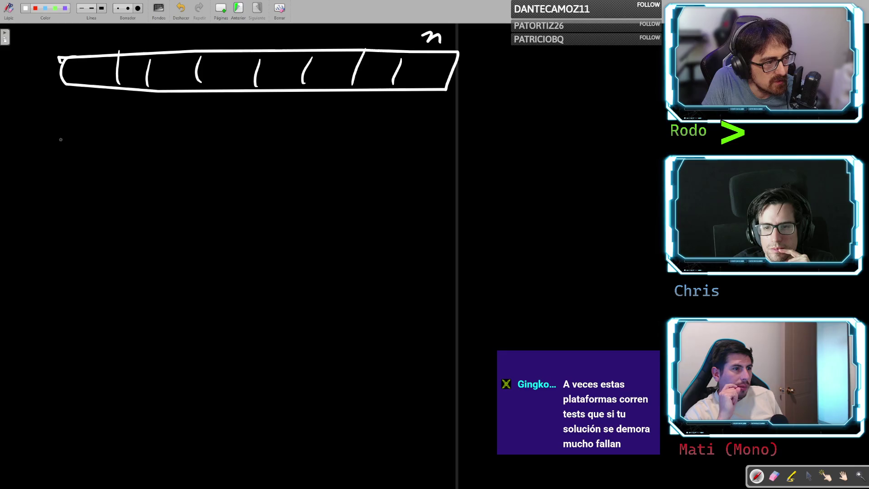
pyautogui.moveTo(61, 139); pyautogui.dragTo(64, 134)
pyautogui.moveTo(54, 134)
pyautogui.mouseDown()
pyautogui.moveTo(65, 149)
pyautogui.moveTo(98, 139)
pyautogui.moveTo(97, 150)
pyautogui.moveTo(130, 153)
pyautogui.moveTo(170, 140)
pyautogui.moveTo(171, 151)
pyautogui.moveTo(221, 152)
pyautogui.moveTo(210, 133)
pyautogui.mouseUp()
# - Replace the misdrawn stroke with t to finish x + y = t, circling x, y and t
pyautogui.hotkey('ctrl', 'z')
pyautogui.moveTo(210, 131)
pyautogui.mouseDown()
pyautogui.moveTo(194, 158)
pyautogui.moveTo(216, 158)
pyautogui.mouseUp()
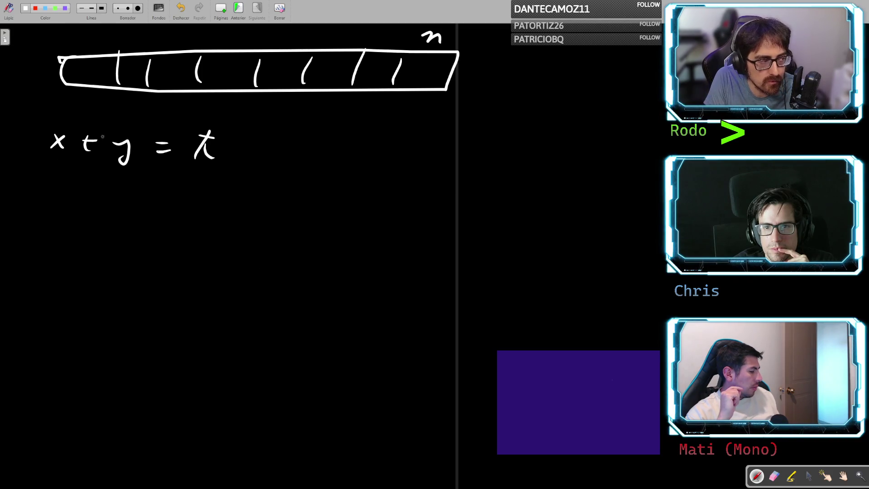
pyautogui.moveTo(54, 136); pyautogui.dragTo(60, 132)
pyautogui.moveTo(119, 137); pyautogui.dragTo(123, 137)
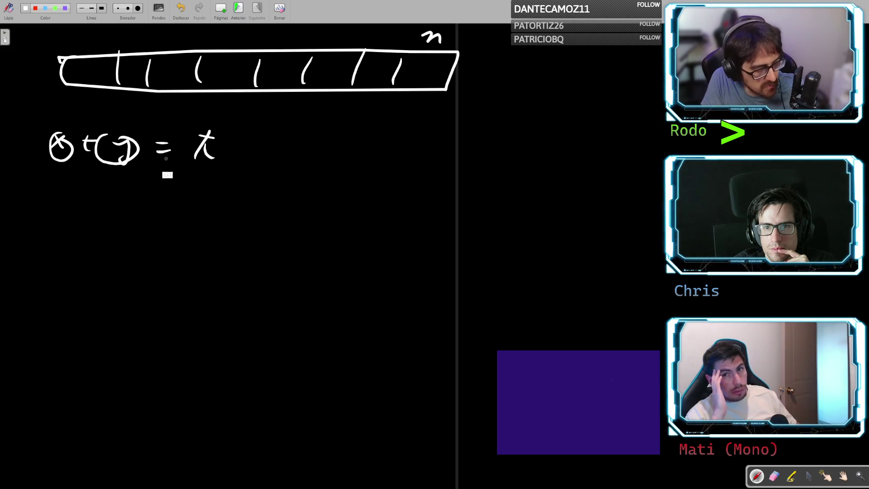
pyautogui.moveTo(212, 128); pyautogui.dragTo(226, 156)
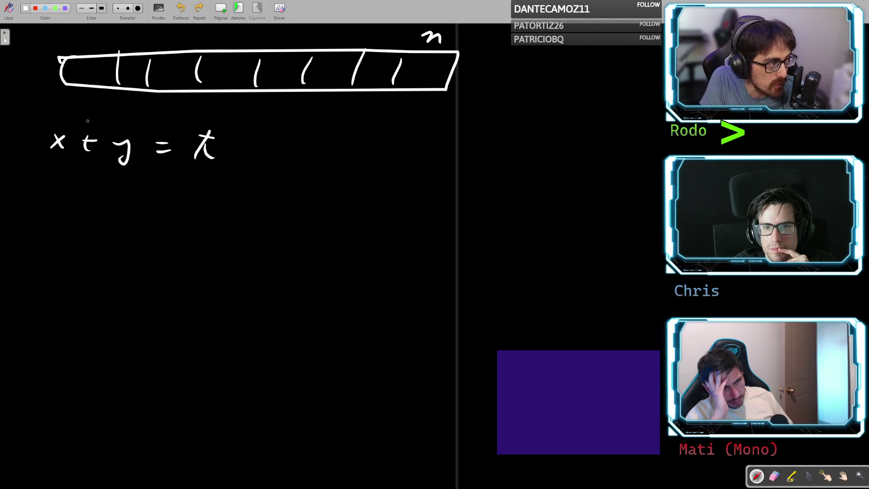
# - Write the outer loop 'for i in 1:n' below the equation
pyautogui.moveTo(74, 195)
pyautogui.mouseDown()
pyautogui.moveTo(68, 225)
pyautogui.moveTo(66, 210)
pyautogui.mouseUp()
pyautogui.moveTo(90, 217); pyautogui.dragTo(112, 224)
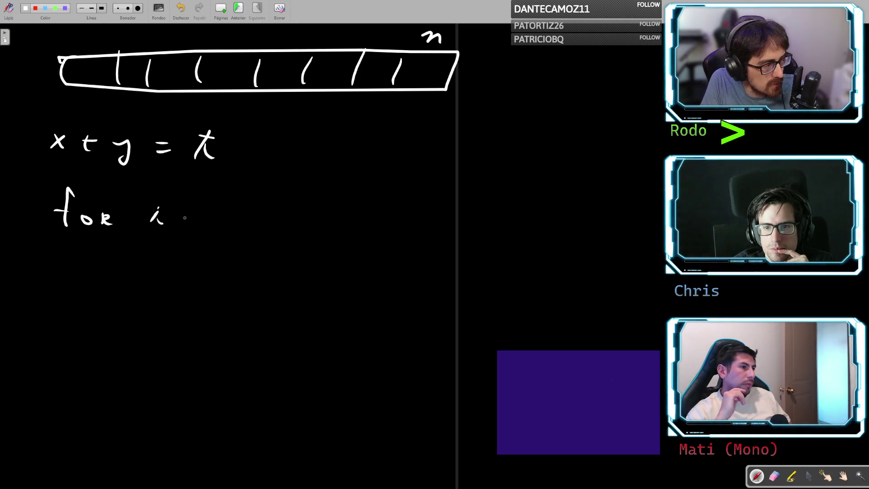
pyautogui.moveTo(184, 223)
pyautogui.mouseDown()
pyautogui.moveTo(207, 228)
pyautogui.moveTo(261, 206)
pyautogui.moveTo(257, 223)
pyautogui.mouseUp()
pyautogui.moveTo(276, 217)
pyautogui.mouseDown()
pyautogui.moveTo(304, 211)
pyautogui.moveTo(315, 220)
pyautogui.mouseUp()
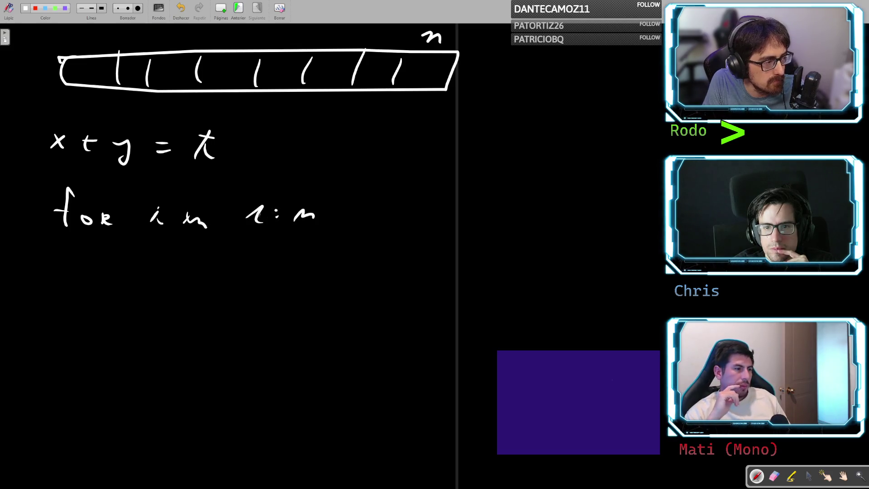
# - Draw a vertical bar for the loop body and start the inner 'for j in 1' line
pyautogui.moveTo(79, 253); pyautogui.dragTo(95, 385)
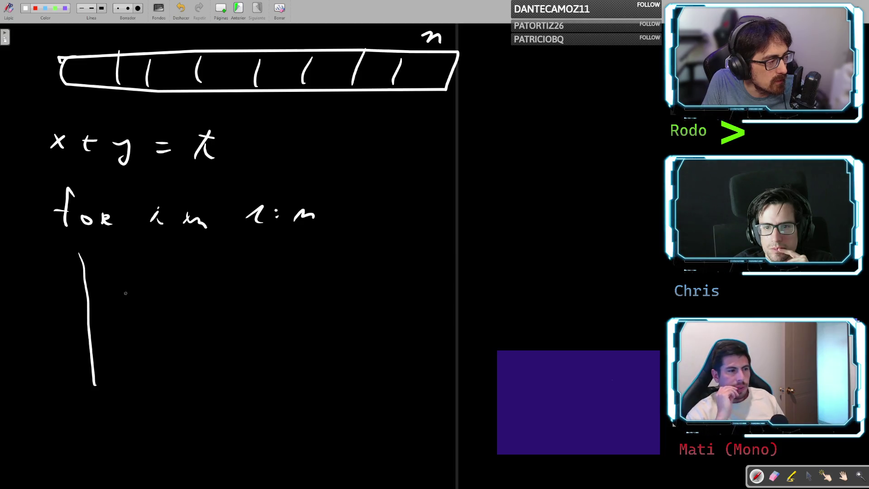
pyautogui.moveTo(138, 247)
pyautogui.mouseDown()
pyautogui.moveTo(134, 278)
pyautogui.moveTo(144, 266)
pyautogui.mouseUp()
pyautogui.moveTo(158, 268)
pyautogui.mouseDown()
pyautogui.moveTo(223, 293)
pyautogui.moveTo(273, 277)
pyautogui.moveTo(374, 279)
pyautogui.mouseUp()
pyautogui.click(235, 261)
# - Finish the inner range as 1:n, undoing stray marks on the array and equation
pyautogui.click(337, 274)
pyautogui.click(337, 279)
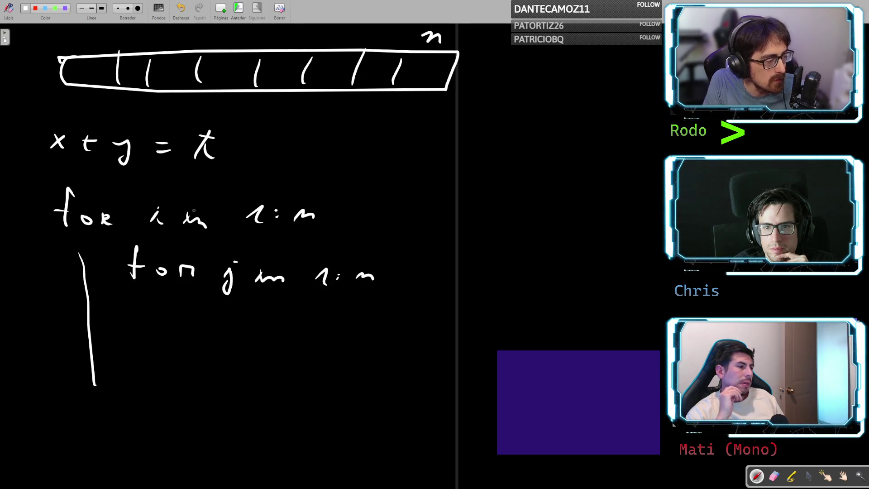
pyautogui.moveTo(95, 62)
pyautogui.mouseDown()
pyautogui.moveTo(119, 82)
pyautogui.moveTo(158, 82)
pyautogui.mouseUp()
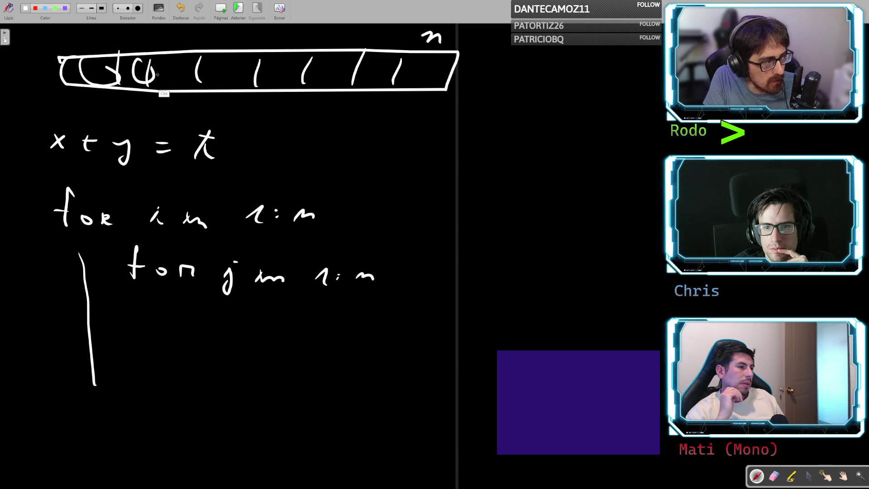
pyautogui.hotkey('ctrl', 'z')
pyautogui.hotkey('ctrl', 'z')
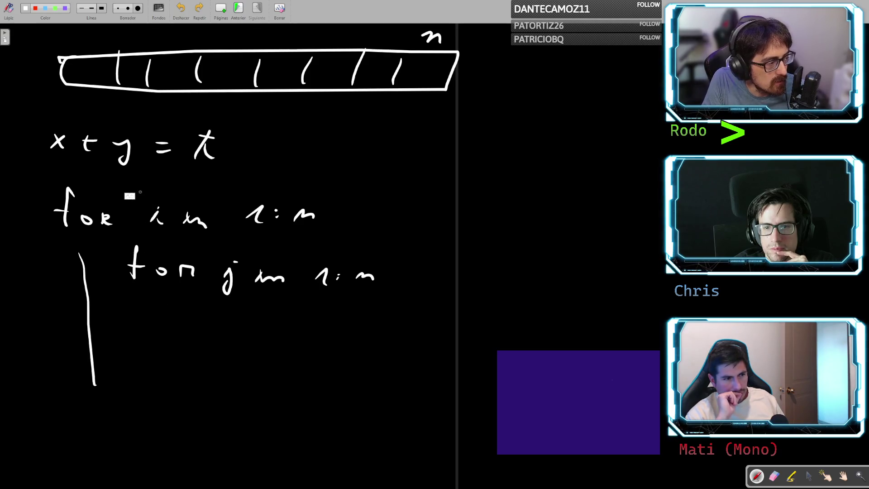
pyautogui.moveTo(53, 123); pyautogui.dragTo(72, 132)
pyautogui.moveTo(144, 203); pyautogui.dragTo(155, 208)
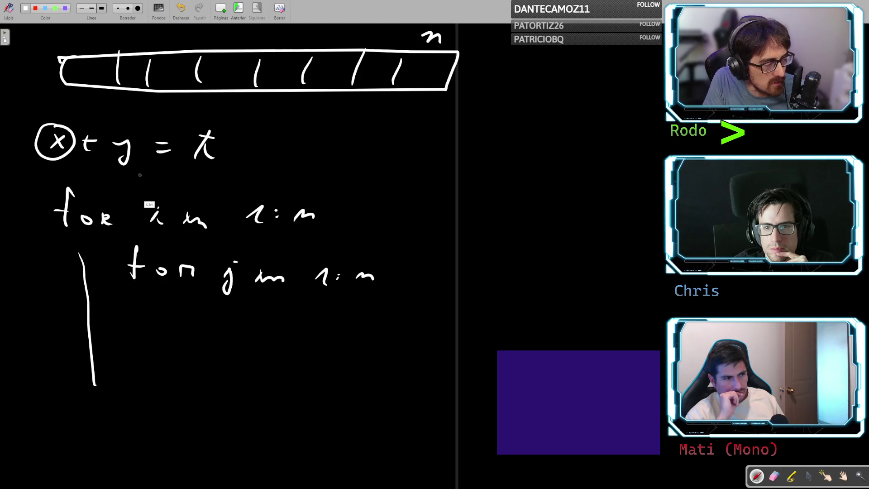
pyautogui.hotkey('ctrl', 'z')
pyautogui.hotkey('ctrl', 'z')
# - Erase the i and j loop variables with the eraser
pyautogui.click(774, 476)
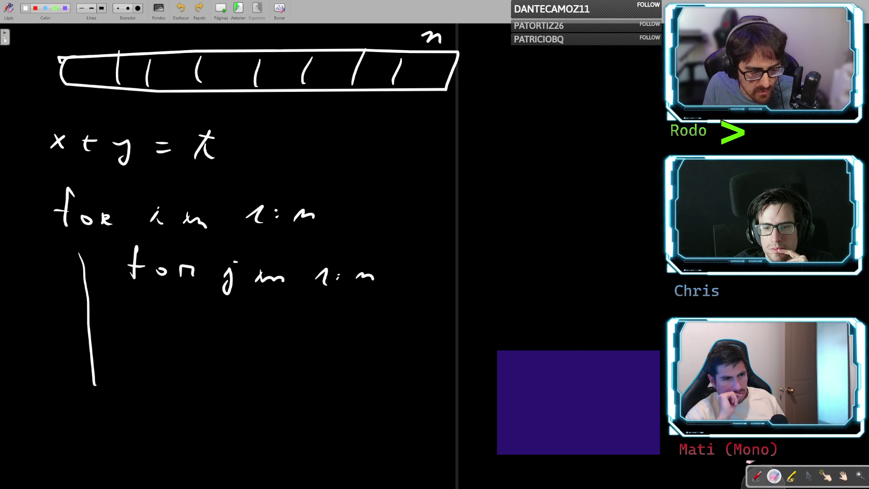
pyautogui.moveTo(163, 219); pyautogui.dragTo(139, 218)
pyautogui.moveTo(246, 289); pyautogui.dragTo(282, 319)
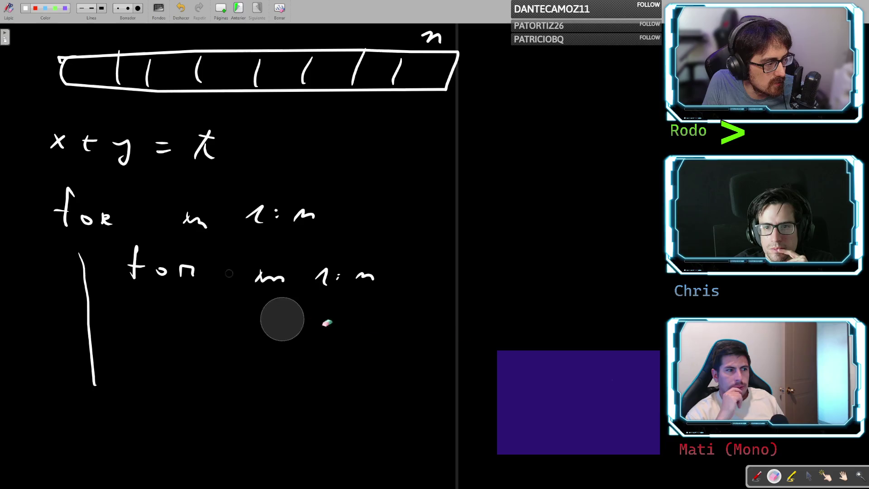
pyautogui.click(757, 476)
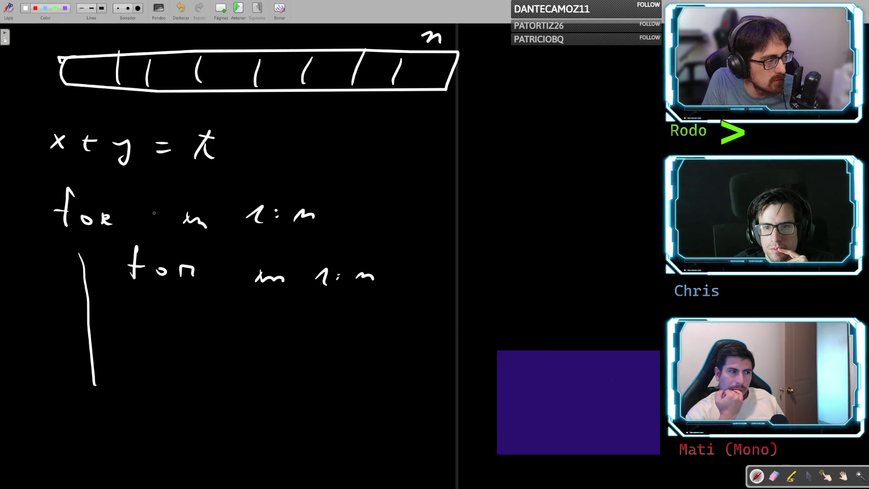
# - Write xi and yi as the loop variables and begin the array's name
pyautogui.moveTo(145, 209); pyautogui.dragTo(164, 227)
pyautogui.moveTo(162, 209); pyautogui.dragTo(144, 226)
pyautogui.moveTo(219, 265)
pyautogui.mouseDown()
pyautogui.moveTo(230, 285)
pyautogui.moveTo(219, 294)
pyautogui.mouseUp()
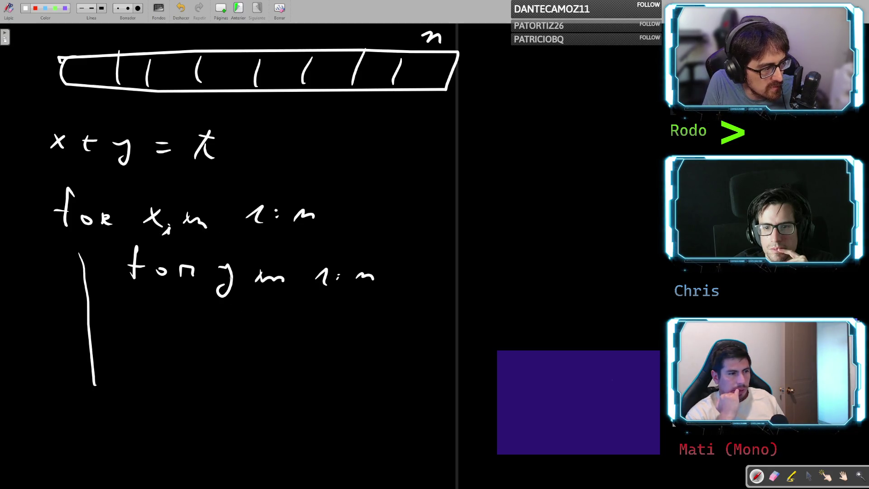
pyautogui.moveTo(240, 286); pyautogui.dragTo(246, 293)
pyautogui.click(242, 281)
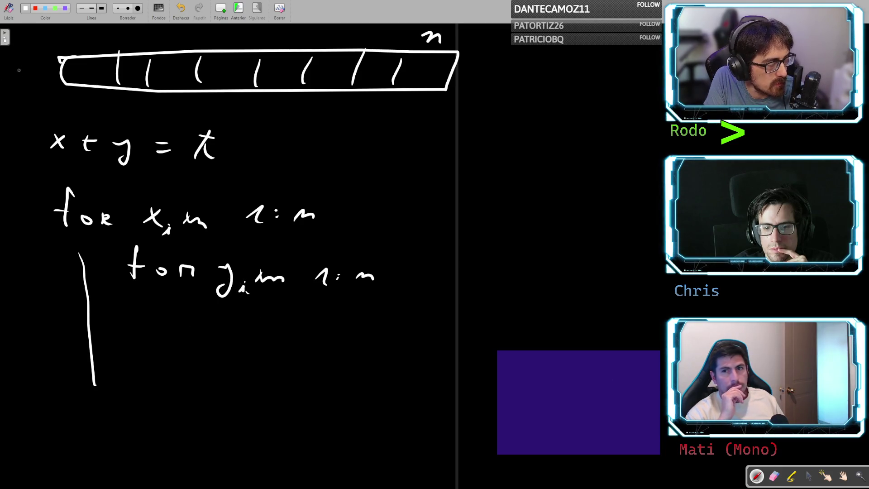
pyautogui.moveTo(9, 77)
pyautogui.mouseDown()
pyautogui.moveTo(21, 82)
pyautogui.moveTo(43, 68)
pyautogui.mouseUp()
# - Label the array 'A =' and write A[xi] under the inner loop
pyautogui.moveTo(32, 76); pyautogui.dragTo(44, 75)
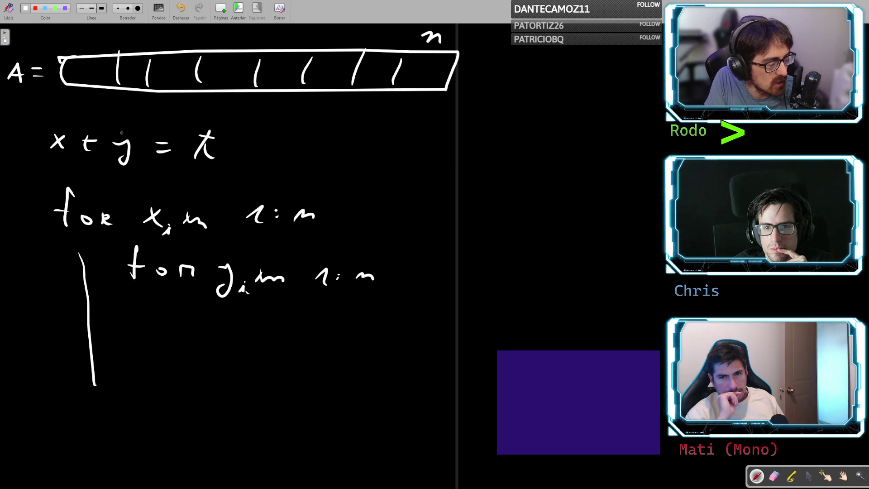
pyautogui.moveTo(167, 335)
pyautogui.mouseDown()
pyautogui.moveTo(177, 311)
pyautogui.moveTo(187, 336)
pyautogui.mouseUp()
pyautogui.moveTo(171, 328)
pyautogui.mouseDown()
pyautogui.moveTo(220, 320)
pyautogui.moveTo(226, 342)
pyautogui.mouseUp()
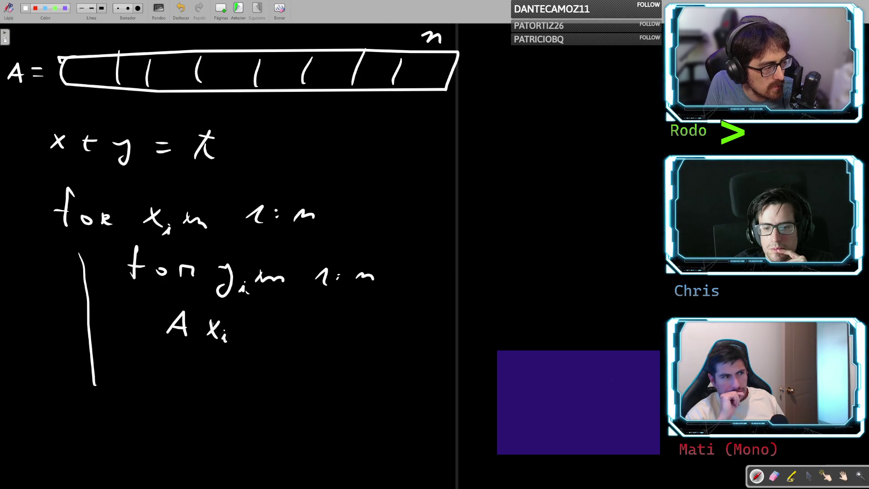
pyautogui.moveTo(202, 312); pyautogui.dragTo(197, 341)
pyautogui.moveTo(239, 318); pyautogui.dragTo(235, 349)
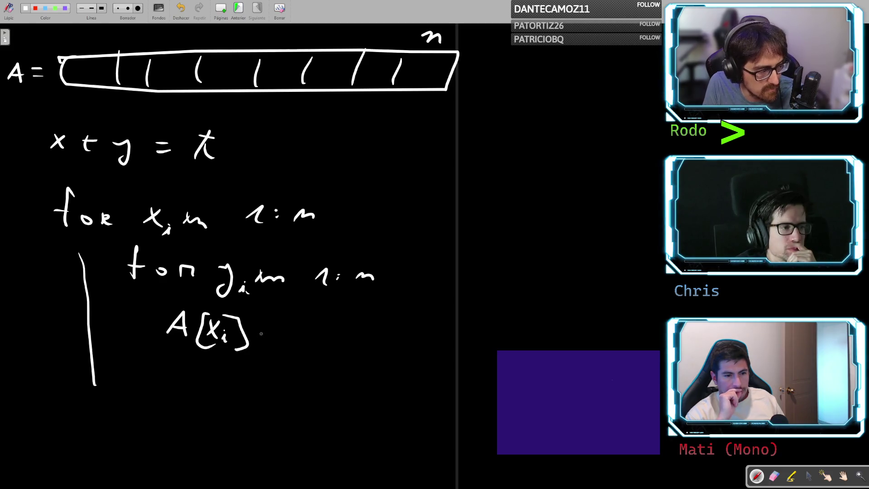
# - Undo the strokes after A[xi] and write 'x =' in front of it
pyautogui.moveTo(256, 329); pyautogui.dragTo(273, 335)
pyautogui.moveTo(287, 327); pyautogui.dragTo(293, 335)
pyautogui.moveTo(303, 319); pyautogui.dragTo(287, 339)
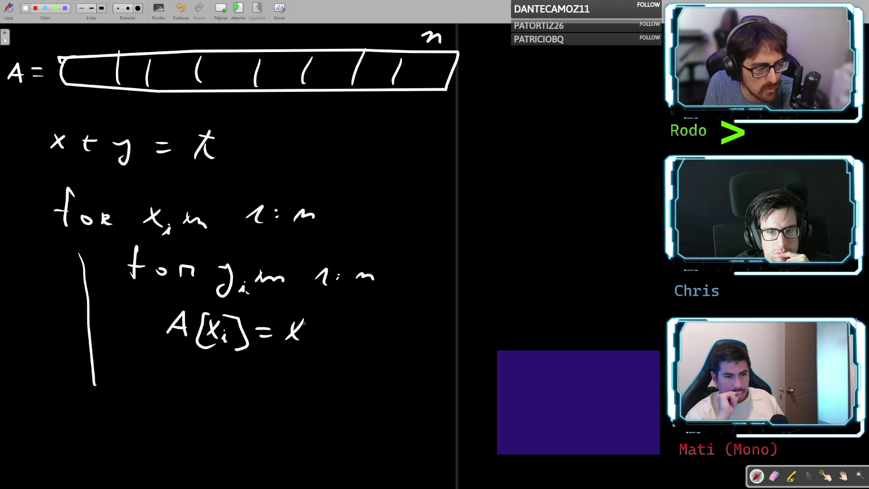
pyautogui.hotkey('ctrl', 'z')
pyautogui.hotkey('ctrl', 'z')
pyautogui.hotkey('ctrl', 'z')
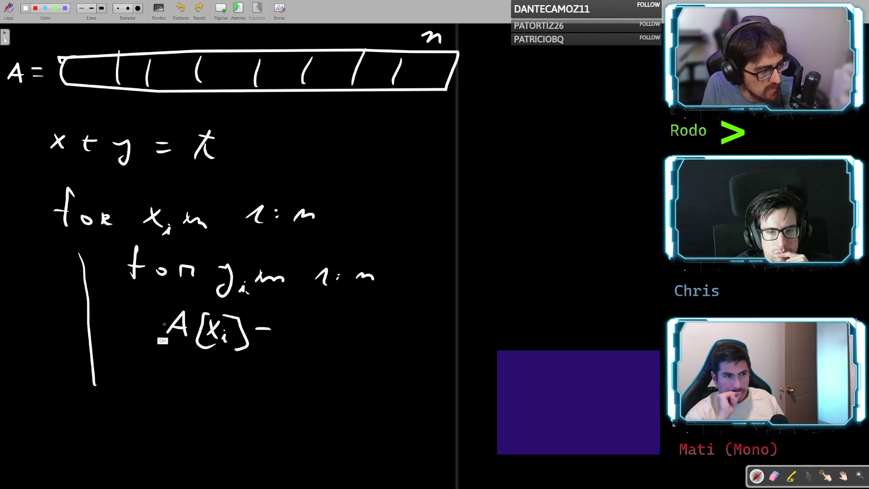
pyautogui.moveTo(131, 317); pyautogui.dragTo(141, 331)
pyautogui.moveTo(143, 324); pyautogui.dragTo(154, 324)
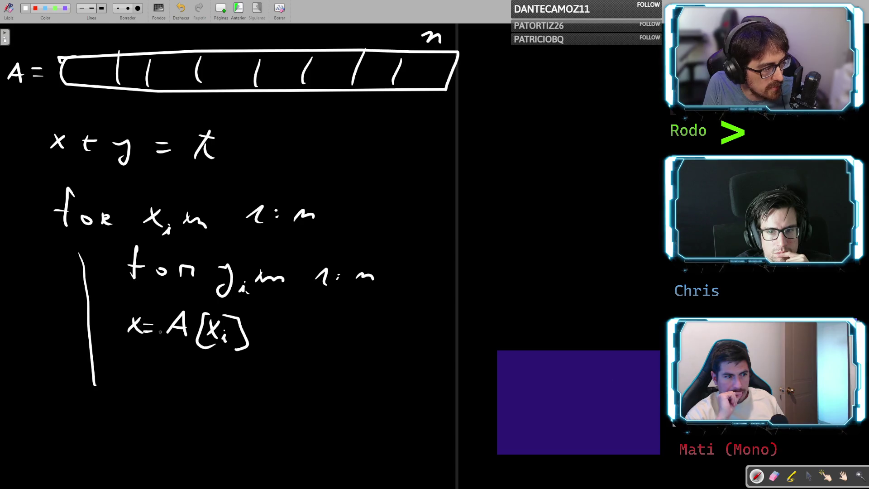
# - Write 'y = A[yi' on the next line, undoing a stray wavy overline and bracket
pyautogui.moveTo(131, 365)
pyautogui.mouseDown()
pyautogui.moveTo(140, 391)
pyautogui.moveTo(175, 373)
pyautogui.mouseUp()
pyautogui.moveTo(162, 382); pyautogui.dragTo(214, 383)
pyautogui.moveTo(200, 374)
pyautogui.mouseDown()
pyautogui.moveTo(245, 390)
pyautogui.moveTo(262, 379)
pyautogui.mouseUp()
pyautogui.moveTo(269, 369)
pyautogui.mouseDown()
pyautogui.moveTo(259, 393)
pyautogui.moveTo(279, 388)
pyautogui.moveTo(295, 398)
pyautogui.mouseUp()
pyautogui.click(282, 374)
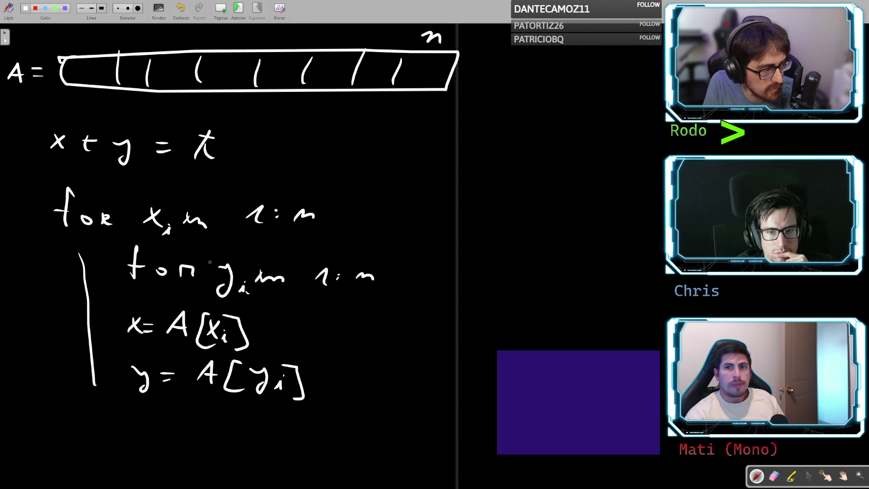
pyautogui.moveTo(210, 261); pyautogui.dragTo(334, 261)
pyautogui.hotkey('ctrl', 'z')
pyautogui.hotkey('ctrl', 'z')
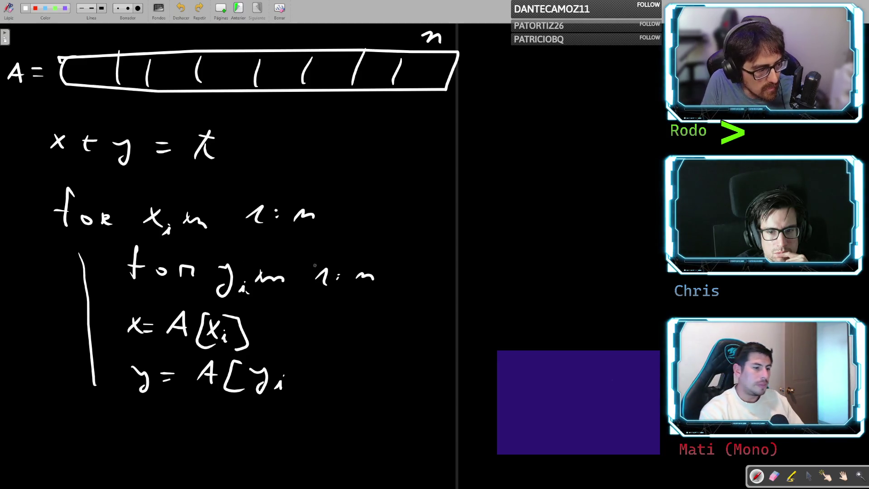
pyautogui.moveTo(284, 367); pyautogui.dragTo(291, 404)
# - Brace the inner loop body and annotate it O(n)
pyautogui.moveTo(390, 257); pyautogui.dragTo(384, 384)
pyautogui.moveTo(448, 297); pyautogui.dragTo(446, 299)
pyautogui.moveTo(473, 312); pyautogui.dragTo(493, 328)
pyautogui.moveTo(503, 305); pyautogui.dragTo(497, 341)
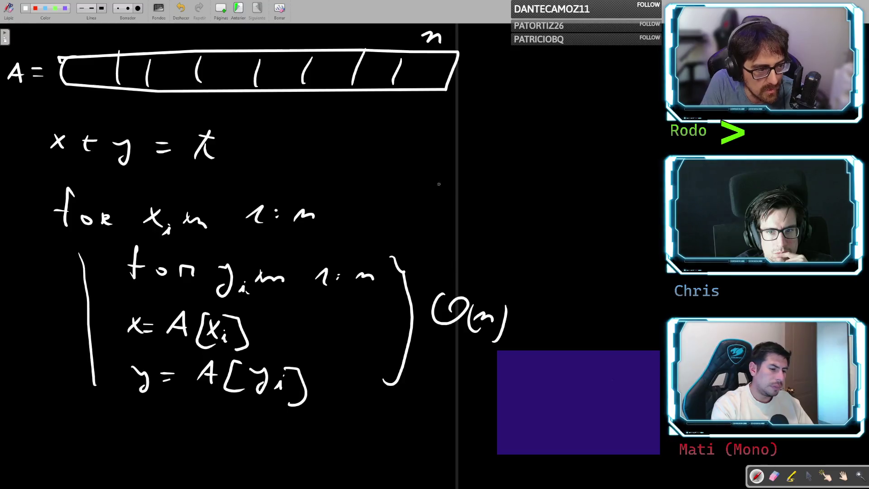
# - Draw a larger brace around both loops annotated O(n²)
pyautogui.moveTo(466, 191)
pyautogui.mouseDown()
pyautogui.moveTo(538, 255)
pyautogui.moveTo(483, 383)
pyautogui.mouseUp()
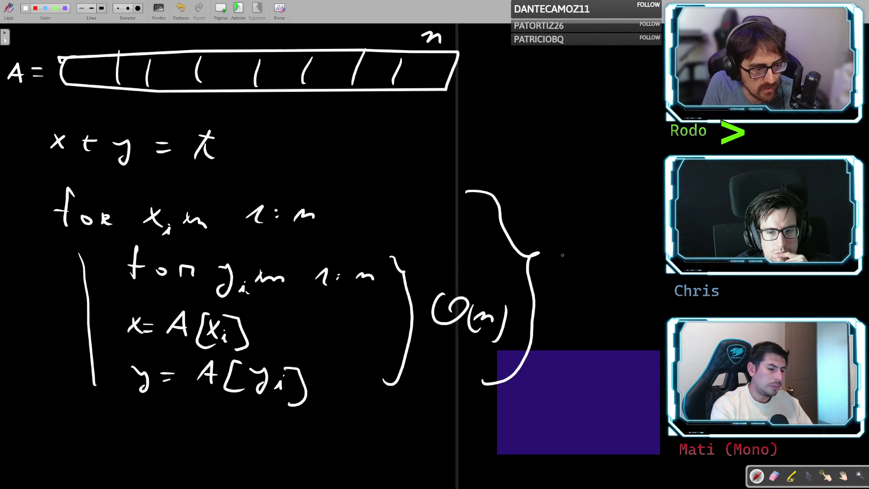
pyautogui.moveTo(562, 243)
pyautogui.mouseDown()
pyautogui.moveTo(553, 265)
pyautogui.moveTo(578, 258)
pyautogui.mouseUp()
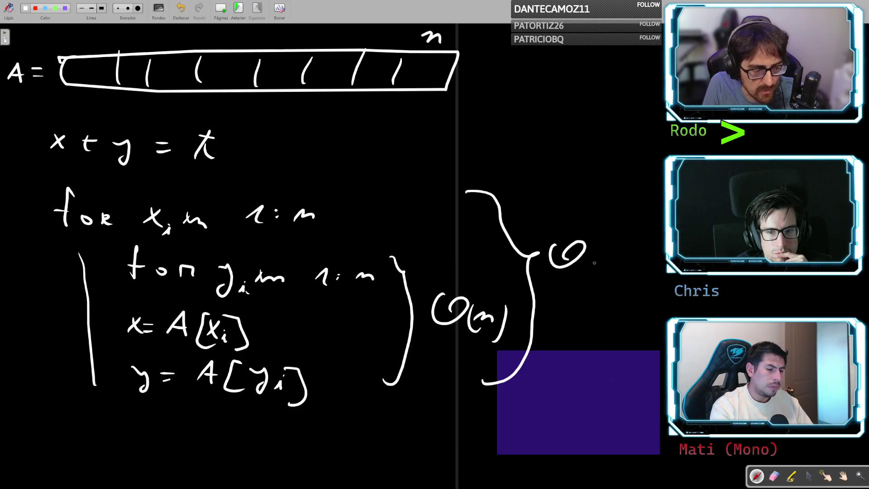
pyautogui.moveTo(609, 256)
pyautogui.mouseDown()
pyautogui.moveTo(618, 268)
pyautogui.moveTo(634, 257)
pyautogui.moveTo(596, 274)
pyautogui.mouseUp()
pyautogui.moveTo(653, 237); pyautogui.dragTo(647, 274)
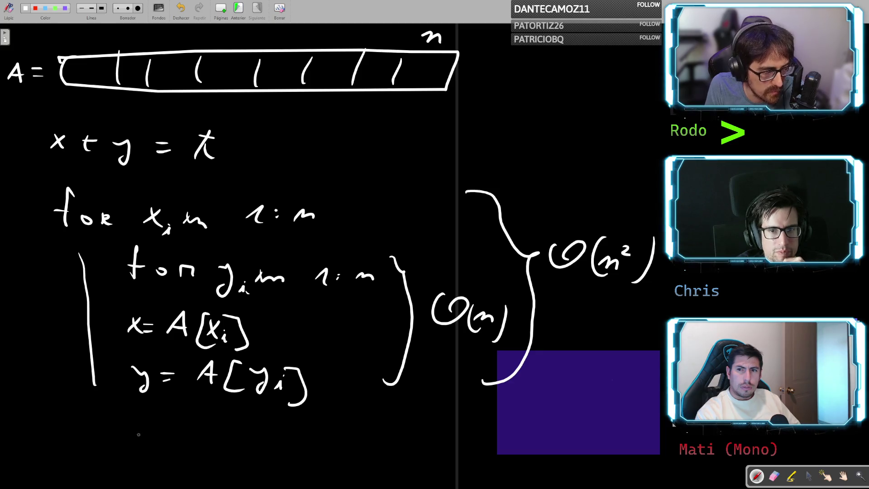
# - Write the condition 'if x + y == t' below y = A[yi]
pyautogui.moveTo(138, 421); pyautogui.dragTo(157, 437)
pyautogui.moveTo(156, 420)
pyautogui.mouseDown()
pyautogui.moveTo(137, 438)
pyautogui.moveTo(183, 430)
pyautogui.moveTo(175, 437)
pyautogui.mouseUp()
pyautogui.moveTo(198, 431)
pyautogui.mouseDown()
pyautogui.moveTo(208, 431)
pyautogui.moveTo(202, 454)
pyautogui.mouseUp()
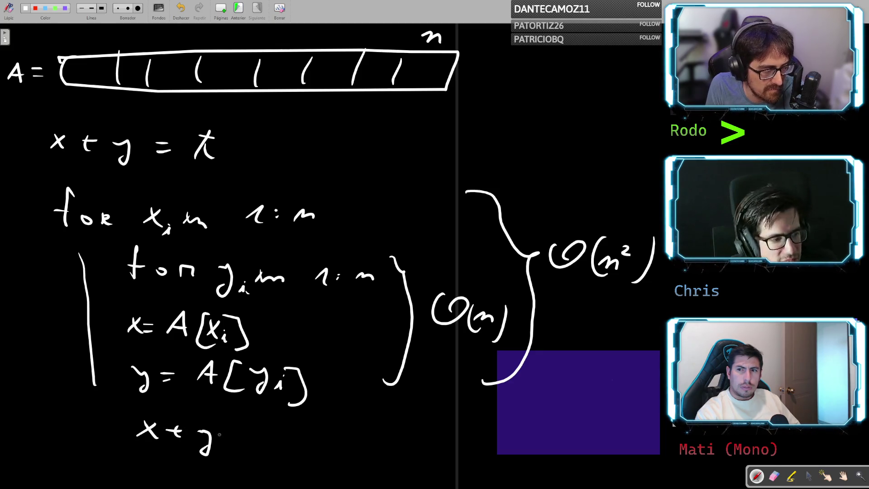
pyautogui.moveTo(231, 428); pyautogui.dragTo(254, 427)
pyautogui.moveTo(233, 437); pyautogui.dragTo(254, 437)
pyautogui.moveTo(303, 420)
pyautogui.mouseDown()
pyautogui.moveTo(299, 441)
pyautogui.moveTo(321, 442)
pyautogui.mouseUp()
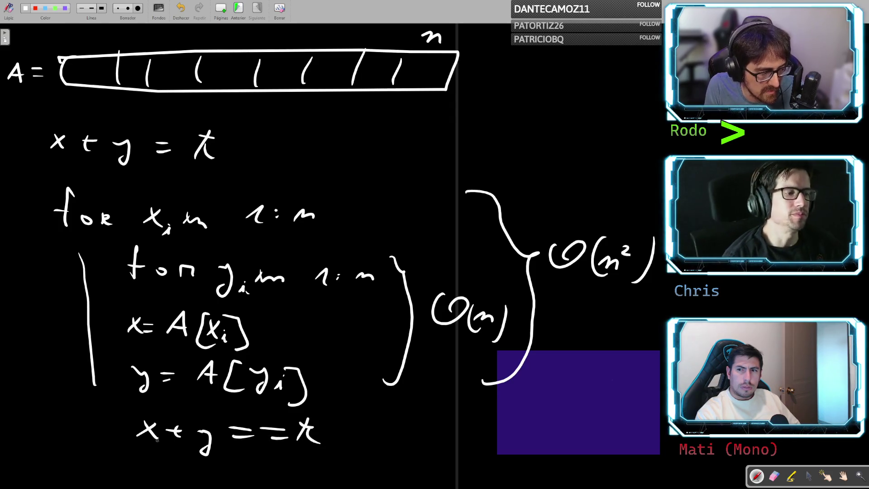
pyautogui.click(89, 424)
pyautogui.moveTo(89, 428); pyautogui.dragTo(110, 450)
pyautogui.moveTo(100, 437); pyautogui.dragTo(119, 438)
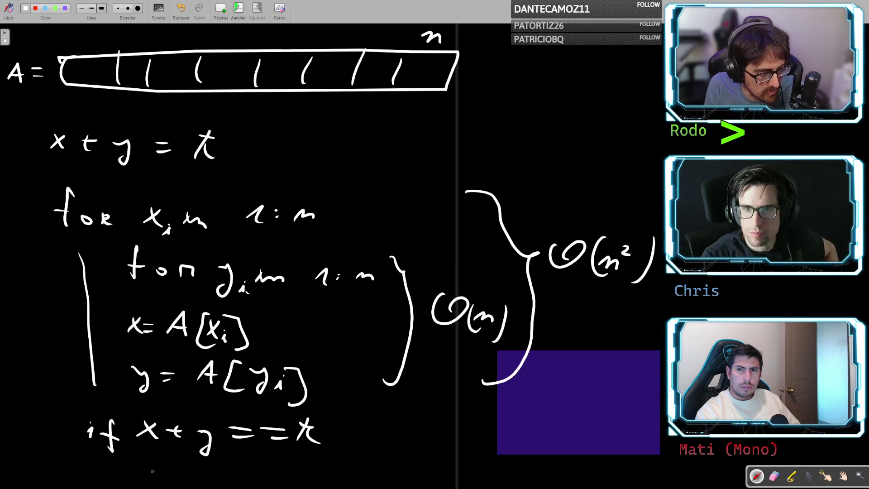
# - Write 'ret. [xi, yi]' under it and change the inner subscripts to j
pyautogui.moveTo(150, 473)
pyautogui.mouseDown()
pyautogui.moveTo(183, 473)
pyautogui.moveTo(201, 452)
pyautogui.moveTo(200, 479)
pyautogui.moveTo(258, 456)
pyautogui.moveTo(260, 476)
pyautogui.mouseUp()
pyautogui.click(212, 476)
pyautogui.moveTo(226, 452)
pyautogui.mouseDown()
pyautogui.moveTo(238, 454)
pyautogui.moveTo(247, 480)
pyautogui.moveTo(346, 488)
pyautogui.mouseUp()
pyautogui.moveTo(344, 453); pyautogui.dragTo(374, 488)
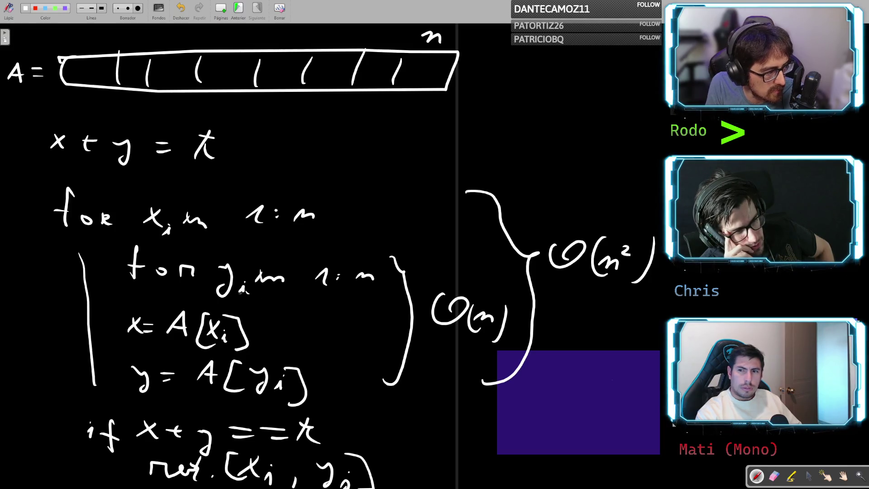
pyautogui.moveTo(244, 291); pyautogui.dragTo(238, 301)
pyautogui.moveTo(278, 385); pyautogui.dragTo(273, 401)
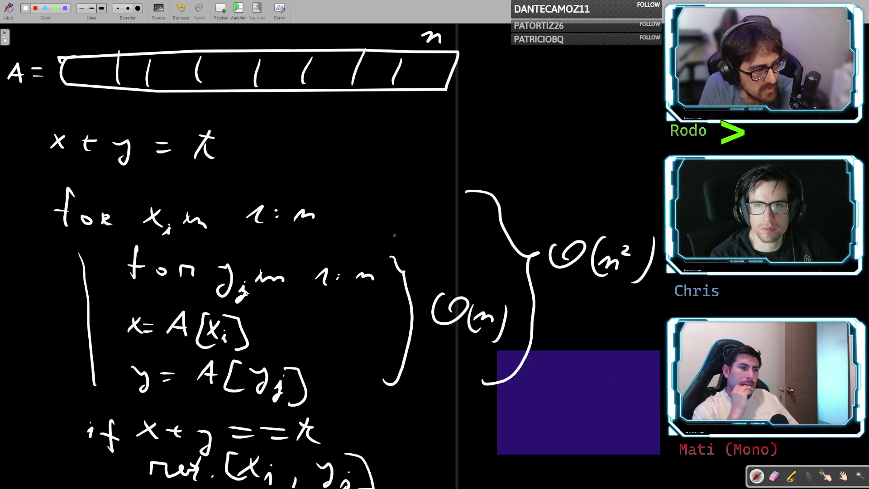
# - Circle xi in the outer loop twice, undoing each circle with Ctrl+Z
pyautogui.moveTo(145, 198); pyautogui.dragTo(205, 225)
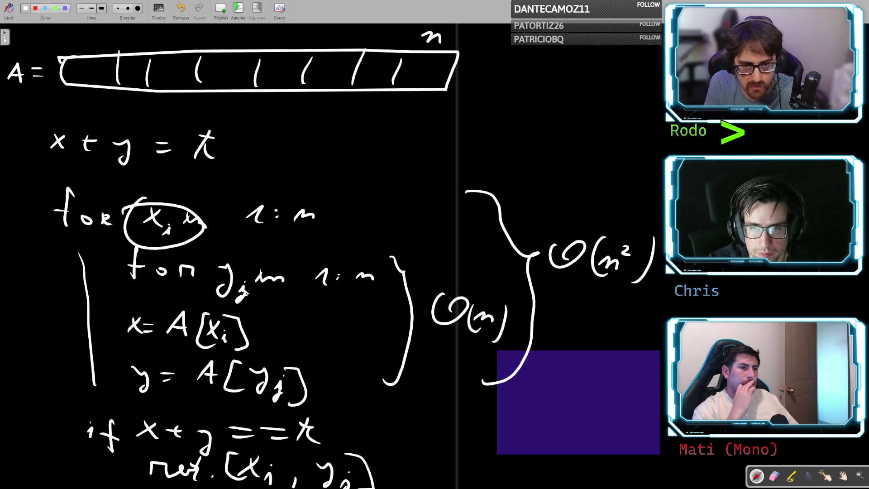
pyautogui.hotkey('ctrl', 'z')
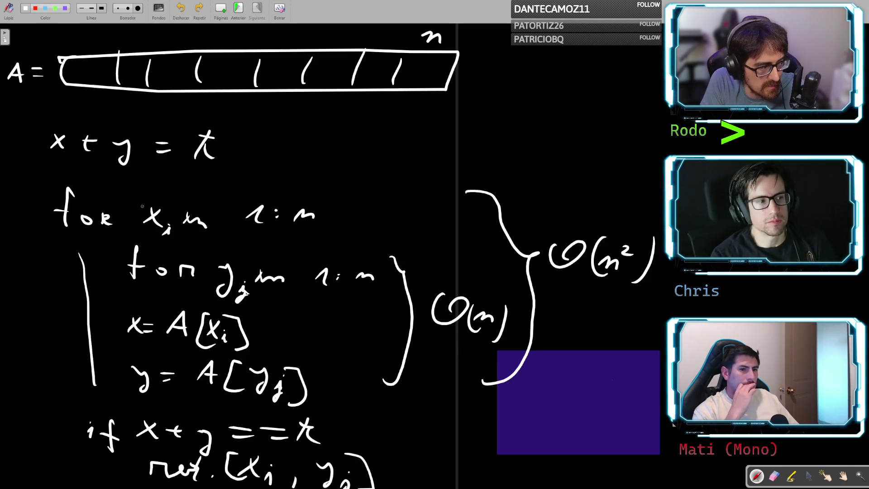
pyautogui.moveTo(144, 196)
pyautogui.mouseDown()
pyautogui.moveTo(186, 233)
pyautogui.moveTo(136, 193)
pyautogui.mouseUp()
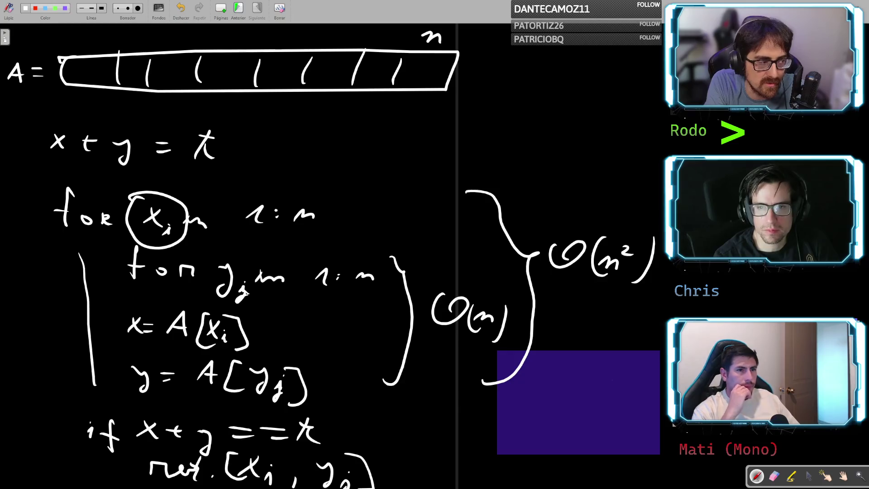
pyautogui.hotkey('ctrl', 'z')
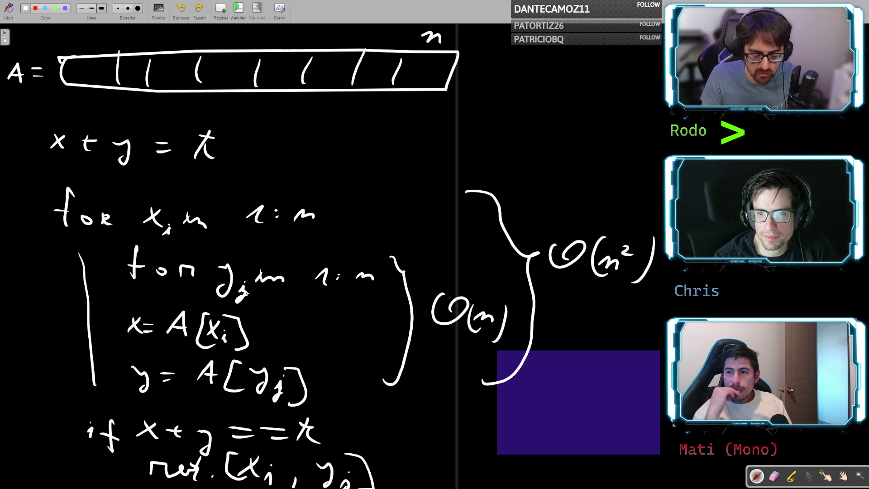
# - Write O_t( and O_s( at the top right with n, undoing a stray arc
pyautogui.moveTo(500, 76); pyautogui.dragTo(506, 97)
pyautogui.moveTo(516, 132); pyautogui.dragTo(528, 119)
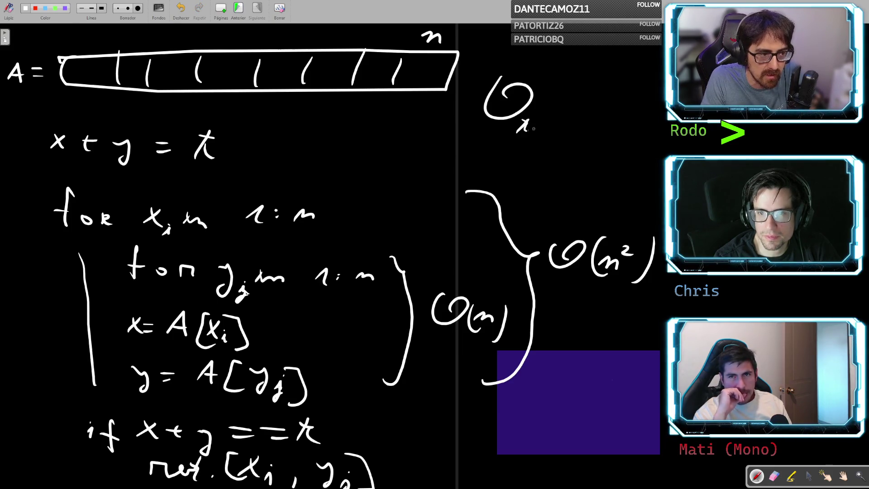
pyautogui.moveTo(538, 172)
pyautogui.mouseDown()
pyautogui.moveTo(528, 159)
pyautogui.moveTo(540, 190)
pyautogui.mouseUp()
pyautogui.moveTo(574, 167); pyautogui.dragTo(571, 189)
pyautogui.moveTo(601, 165); pyautogui.dragTo(597, 186)
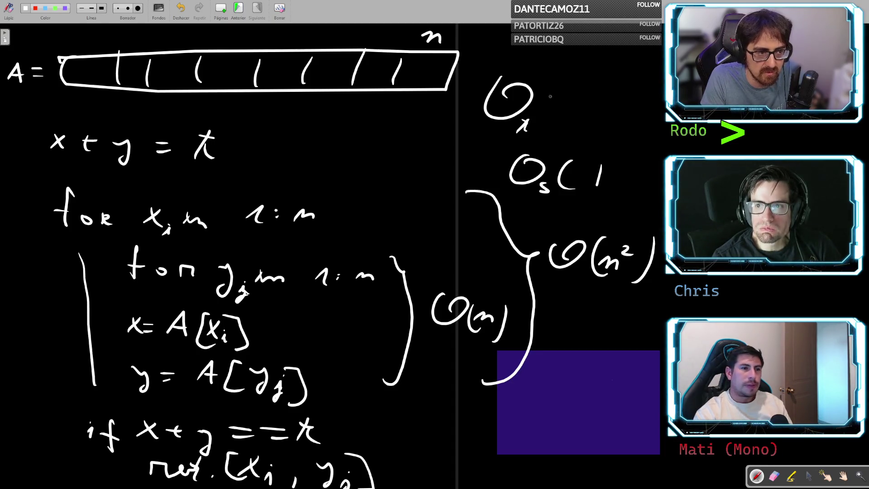
pyautogui.moveTo(553, 85); pyautogui.dragTo(554, 115)
pyautogui.moveTo(593, 95); pyautogui.dragTo(588, 123)
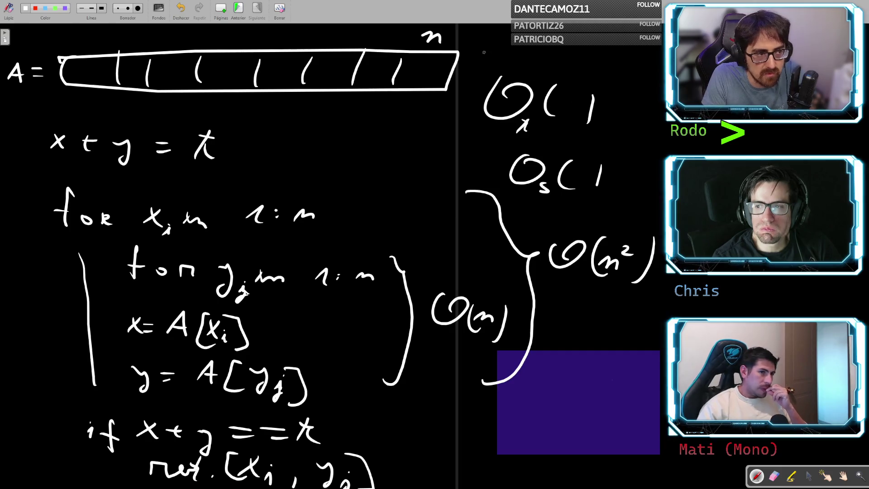
pyautogui.moveTo(459, 40)
pyautogui.mouseDown()
pyautogui.moveTo(554, 82)
pyautogui.moveTo(581, 111)
pyautogui.mouseUp()
pyautogui.hotkey('ctrl', 'z')
pyautogui.moveTo(561, 186); pyautogui.dragTo(589, 188)
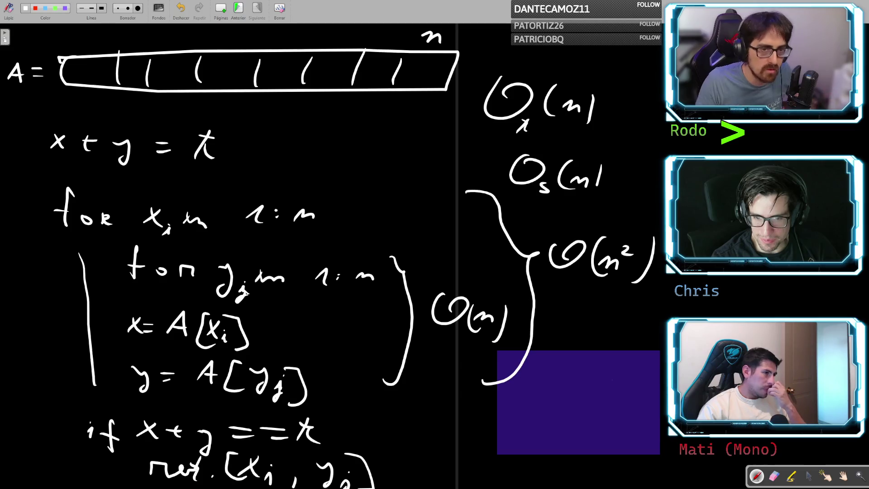
# - Draw a box around the O_t(n) note and another around O_s(n)
pyautogui.moveTo(473, 73)
pyautogui.mouseDown()
pyautogui.moveTo(462, 138)
pyautogui.moveTo(548, 82)
pyautogui.moveTo(477, 78)
pyautogui.mouseUp()
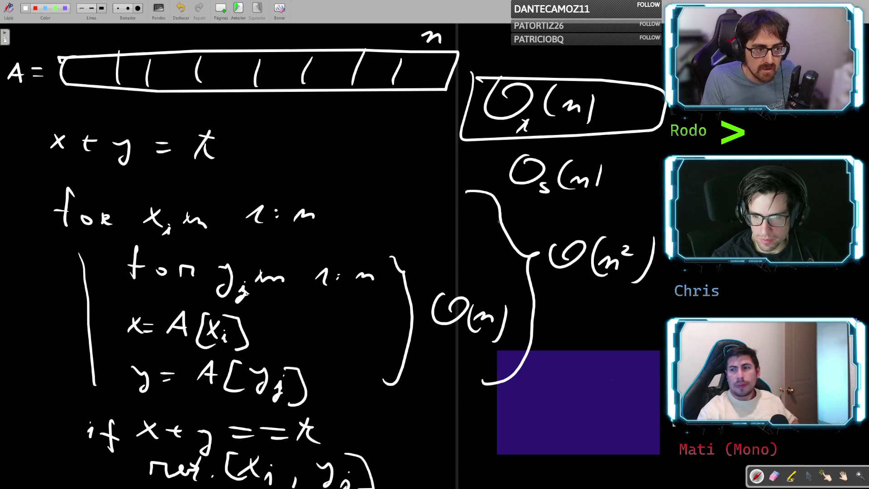
pyautogui.moveTo(481, 141)
pyautogui.mouseDown()
pyautogui.moveTo(620, 196)
pyautogui.moveTo(510, 150)
pyautogui.mouseUp()
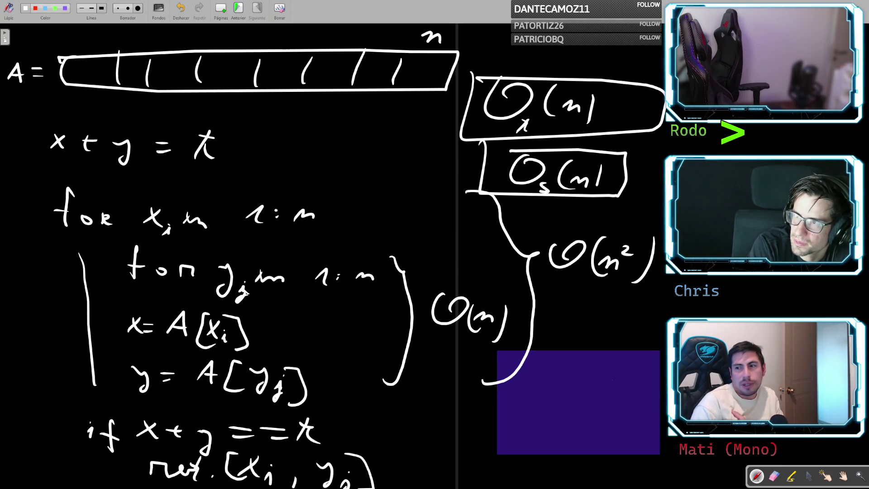
# - Save the finished Two Sum II sketch with Ctrl+S
pyautogui.hotkey('ctrl', 's')
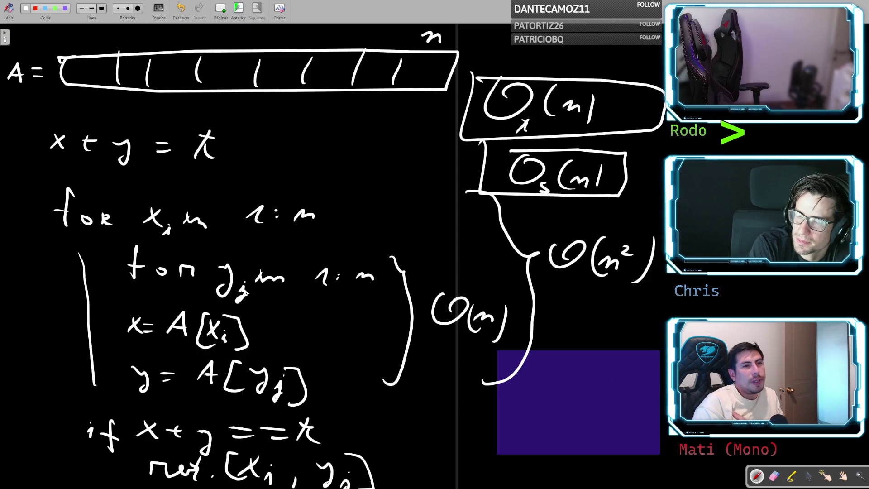
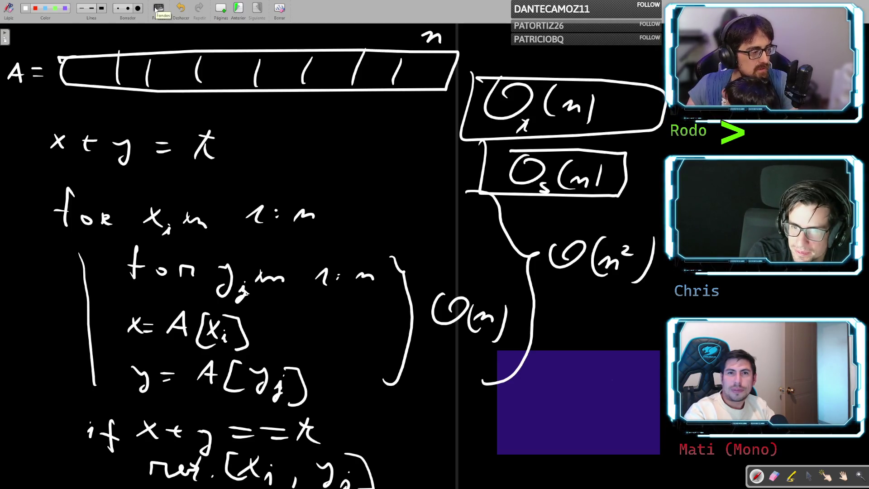
# - Start a blank page and begin drawing the long array rectangle
pyautogui.click(222, 9)
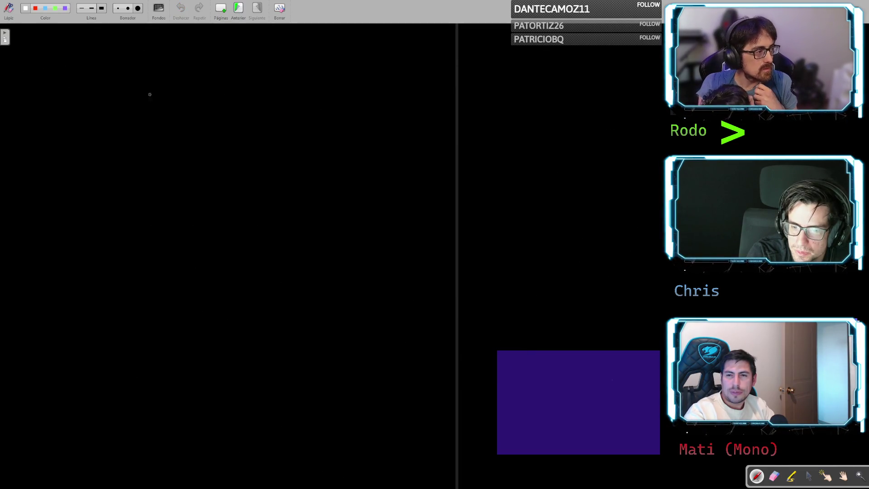
pyautogui.moveTo(83, 74)
pyautogui.mouseDown()
pyautogui.moveTo(135, 104)
pyautogui.moveTo(468, 89)
pyautogui.moveTo(289, 64)
pyautogui.moveTo(84, 81)
pyautogui.mouseUp()
# - Label the array A and draw pointer arrows under both ends, labelling the left one ℓ
pyautogui.moveTo(22, 107); pyautogui.dragTo(45, 104)
pyautogui.moveTo(26, 97); pyautogui.dragTo(49, 95)
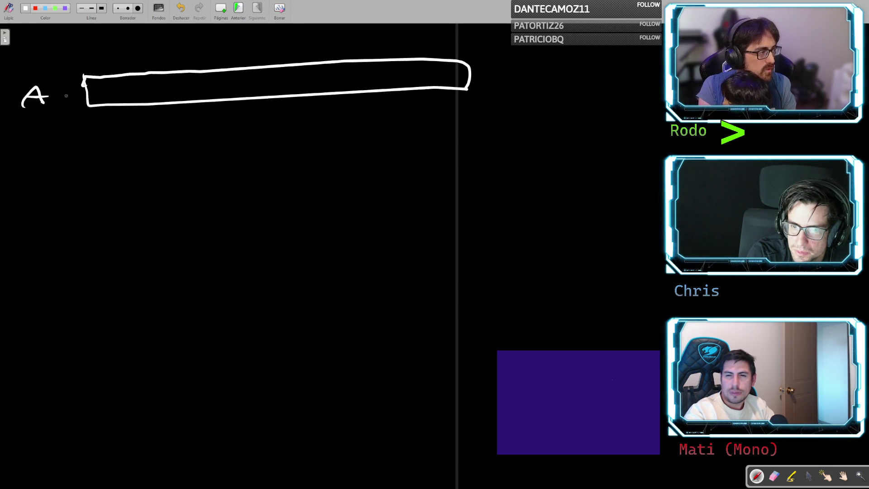
pyautogui.moveTo(100, 131); pyautogui.dragTo(95, 151)
pyautogui.moveTo(92, 117); pyautogui.dragTo(104, 133)
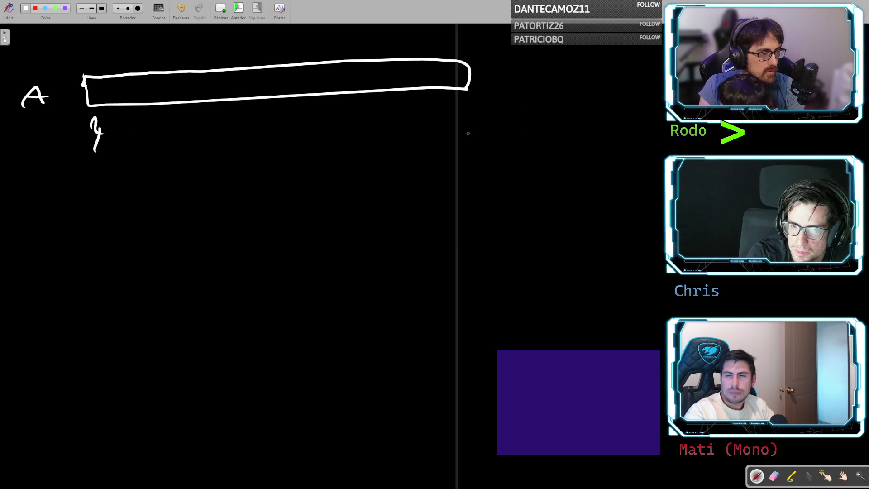
pyautogui.moveTo(79, 194); pyautogui.dragTo(94, 201)
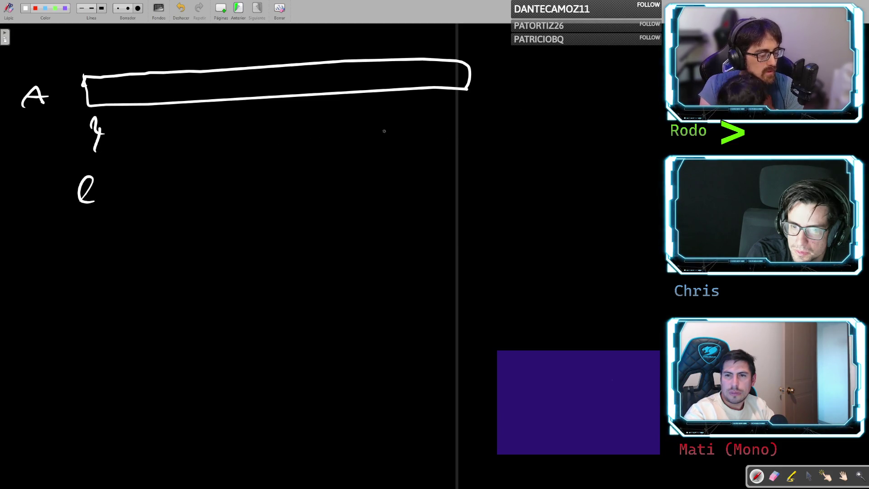
pyautogui.moveTo(443, 144)
pyautogui.mouseDown()
pyautogui.moveTo(442, 116)
pyautogui.moveTo(449, 123)
pyautogui.mouseUp()
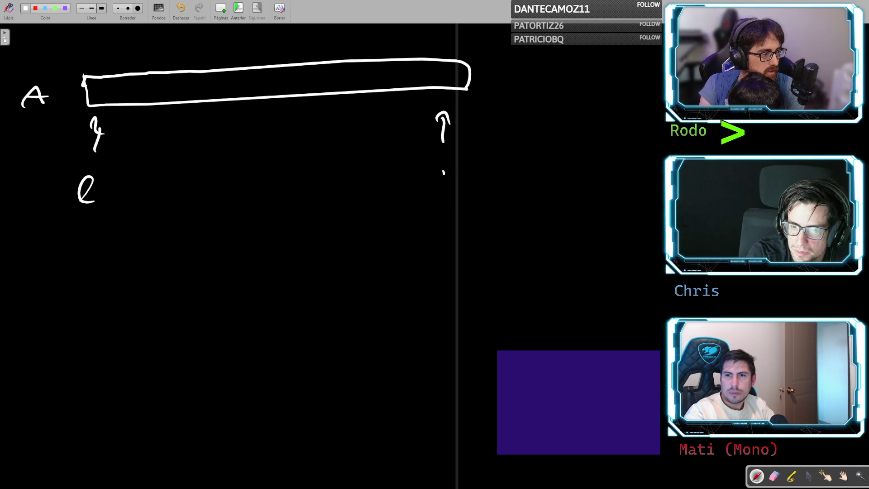
pyautogui.moveTo(443, 172)
pyautogui.mouseDown()
pyautogui.moveTo(464, 186)
pyautogui.moveTo(454, 171)
pyautogui.mouseUp()
pyautogui.hotkey('ctrl', 'z')
pyautogui.hotkey('ctrl', 'z')
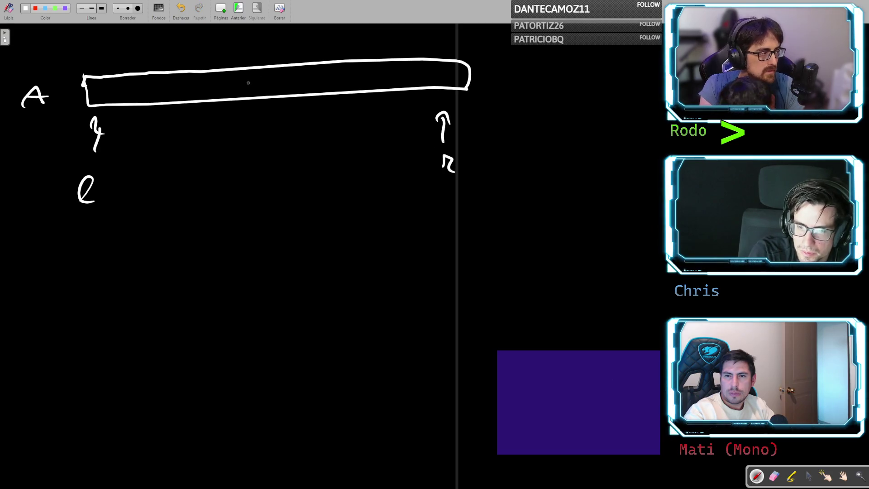
# - Divide the array box into cells with five dividers and mark n above it
pyautogui.moveTo(116, 88)
pyautogui.mouseDown()
pyautogui.moveTo(124, 102)
pyautogui.moveTo(158, 99)
pyautogui.mouseUp()
pyautogui.moveTo(205, 81)
pyautogui.mouseDown()
pyautogui.moveTo(203, 92)
pyautogui.moveTo(247, 92)
pyautogui.mouseUp()
pyautogui.moveTo(295, 73); pyautogui.dragTo(305, 91)
pyautogui.moveTo(360, 76); pyautogui.dragTo(363, 94)
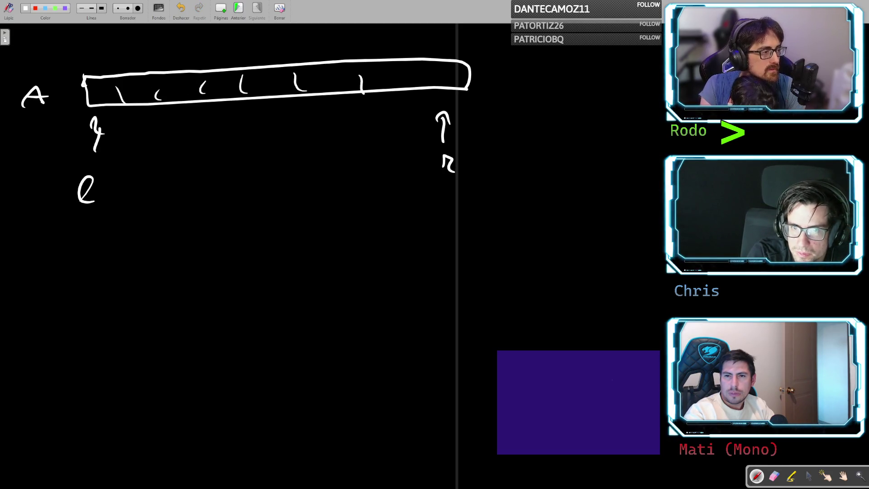
pyautogui.moveTo(406, 72); pyautogui.dragTo(409, 90)
pyautogui.moveTo(421, 40); pyautogui.dragTo(439, 46)
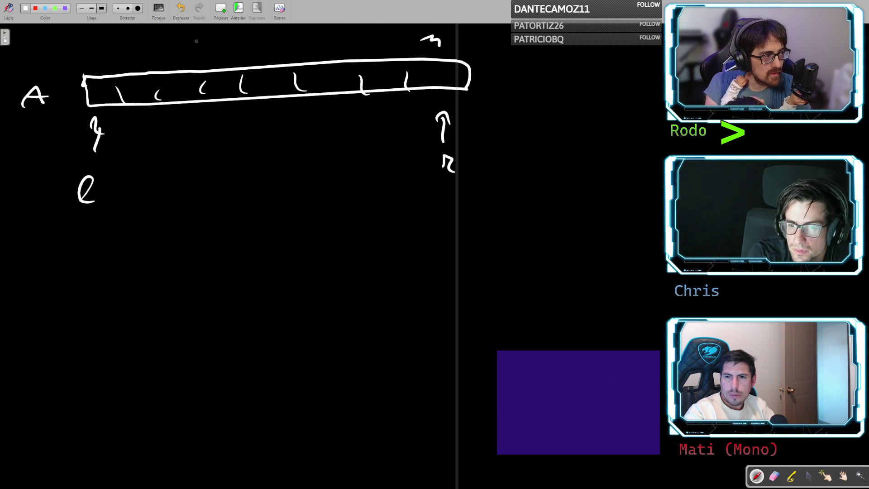
# - Write ≤ above the array and a₁ in the first cell, undoing a mistaken A
pyautogui.moveTo(203, 40); pyautogui.dragTo(204, 56)
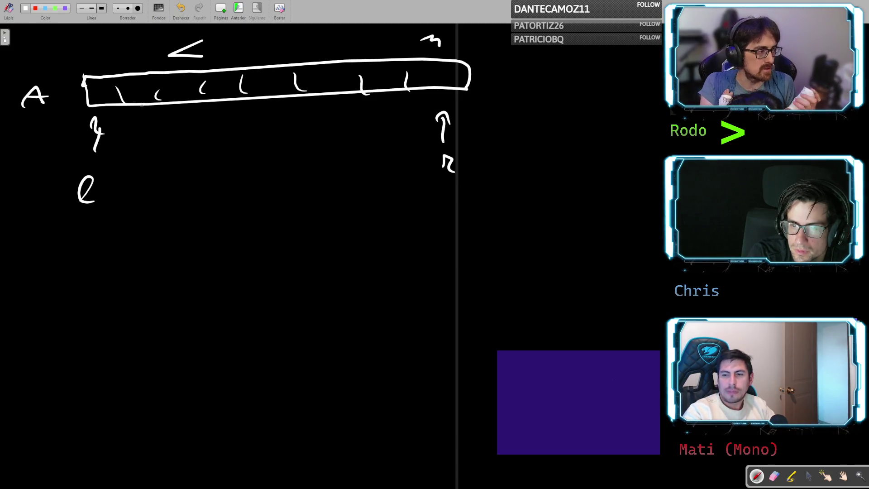
pyautogui.moveTo(167, 66); pyautogui.dragTo(203, 65)
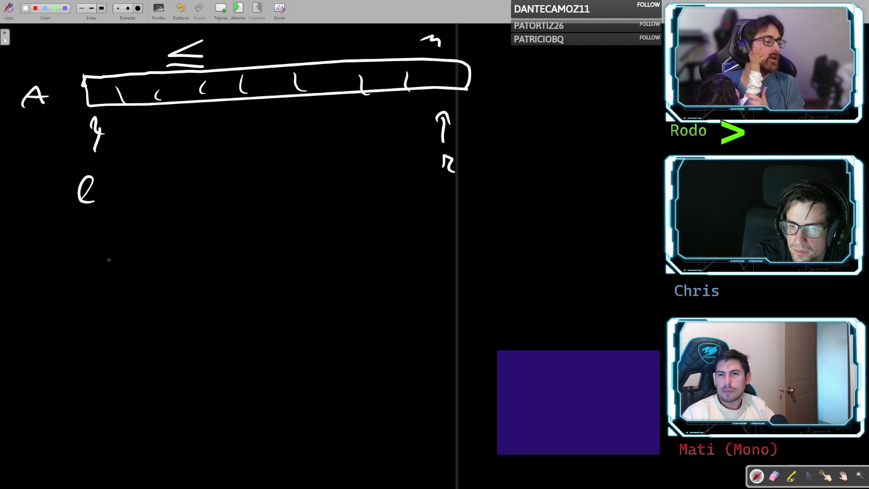
pyautogui.moveTo(78, 271)
pyautogui.mouseDown()
pyautogui.moveTo(102, 270)
pyautogui.moveTo(104, 263)
pyautogui.moveTo(90, 262)
pyautogui.moveTo(130, 263)
pyautogui.mouseUp()
pyautogui.hotkey('ctrl', 'z')
pyautogui.hotkey('ctrl', 'z')
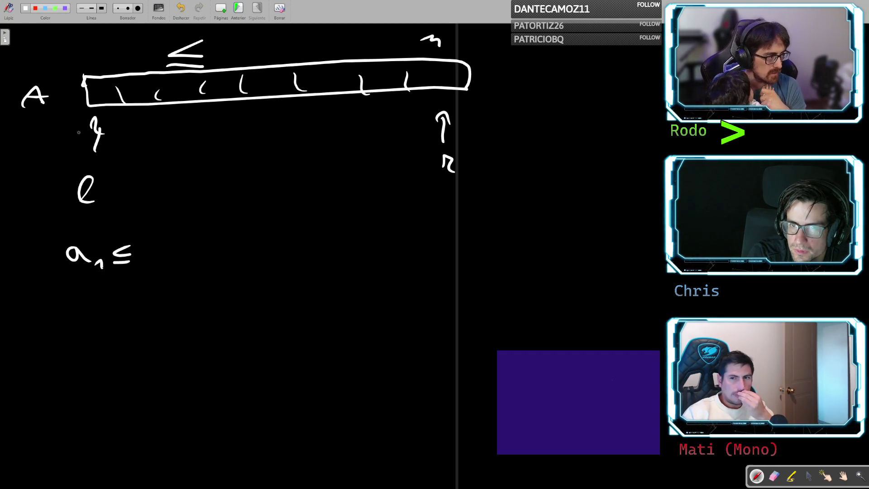
pyautogui.moveTo(91, 90); pyautogui.dragTo(101, 101)
pyautogui.moveTo(103, 101); pyautogui.dragTo(111, 105)
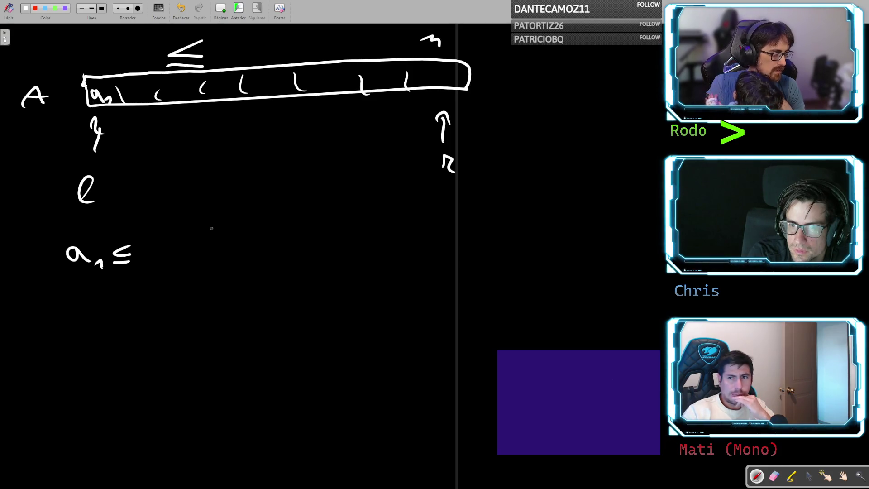
# - Write the chain a₁ ≤ a₂ ≤ … < aₙ below the array, with ℓ + r beneath it
pyautogui.moveTo(161, 247)
pyautogui.mouseDown()
pyautogui.moveTo(163, 257)
pyautogui.moveTo(186, 267)
pyautogui.mouseUp()
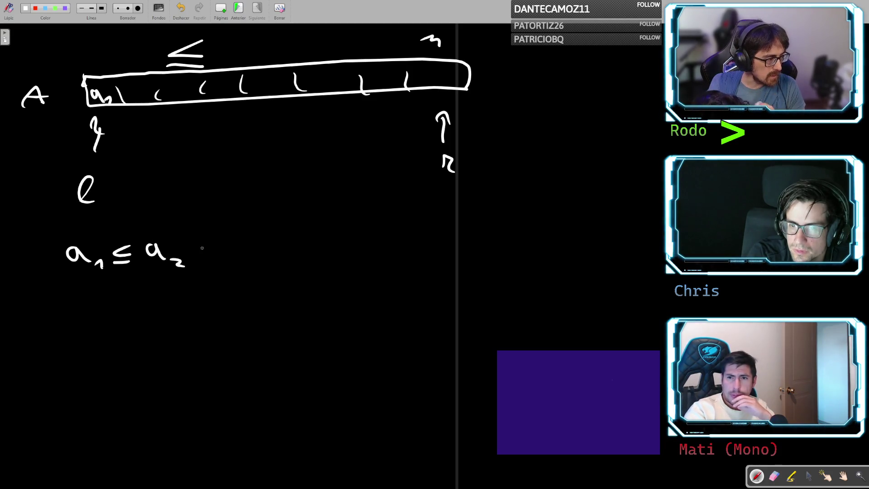
pyautogui.moveTo(211, 241); pyautogui.dragTo(212, 252)
pyautogui.moveTo(201, 259); pyautogui.dragTo(218, 258)
pyautogui.click(235, 252)
pyautogui.click(248, 249)
pyautogui.click(262, 248)
pyautogui.moveTo(327, 236)
pyautogui.mouseDown()
pyautogui.moveTo(300, 245)
pyautogui.moveTo(370, 256)
pyautogui.moveTo(384, 268)
pyautogui.mouseUp()
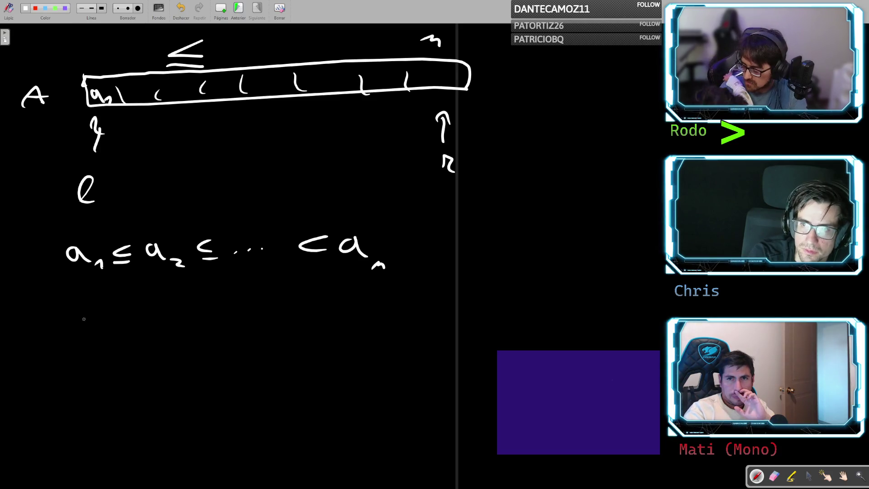
pyautogui.moveTo(78, 355)
pyautogui.mouseDown()
pyautogui.moveTo(95, 322)
pyautogui.moveTo(103, 357)
pyautogui.moveTo(138, 342)
pyautogui.moveTo(134, 359)
pyautogui.moveTo(177, 354)
pyautogui.mouseUp()
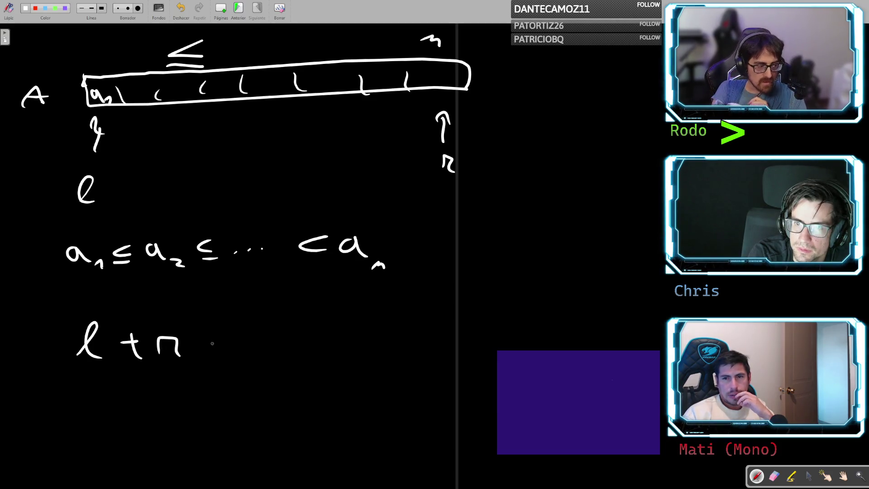
# - Complete the test to read 'if ℓ + r = x ?'
pyautogui.moveTo(211, 339); pyautogui.dragTo(230, 340)
pyautogui.moveTo(209, 350); pyautogui.dragTo(231, 349)
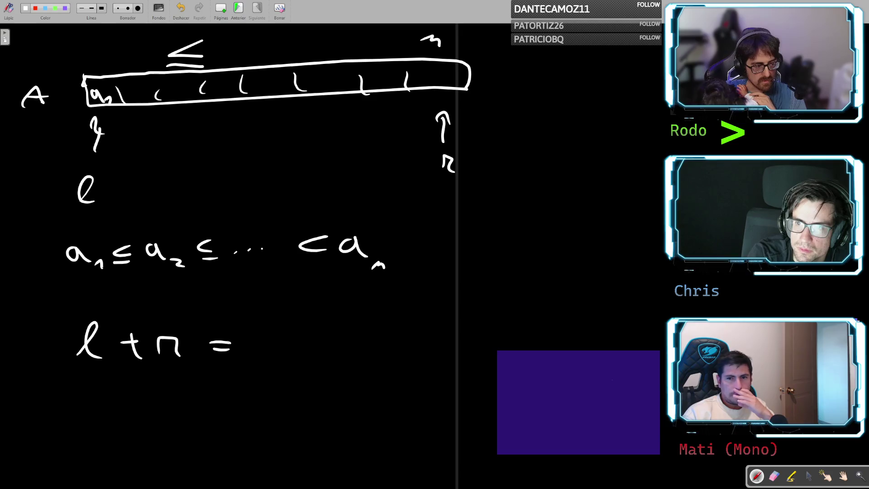
pyautogui.moveTo(281, 329)
pyautogui.mouseDown()
pyautogui.moveTo(266, 356)
pyautogui.moveTo(282, 327)
pyautogui.mouseUp()
pyautogui.moveTo(273, 340); pyautogui.dragTo(287, 350)
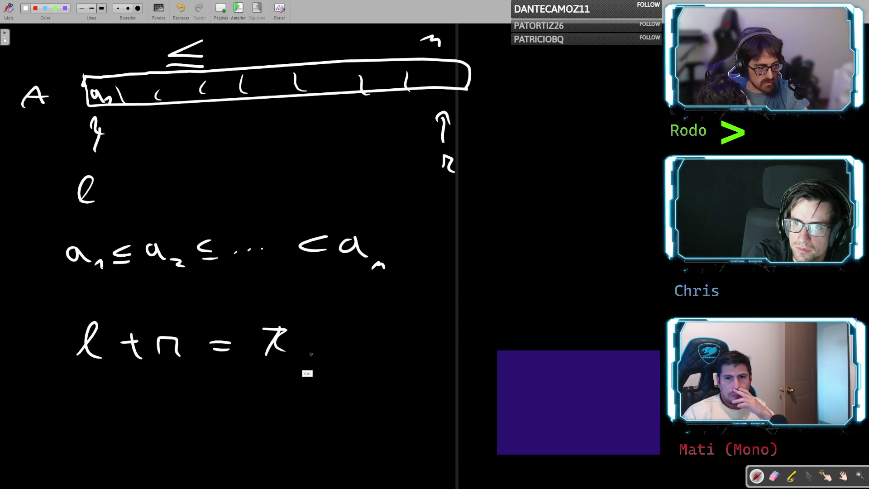
pyautogui.moveTo(345, 334); pyautogui.dragTo(354, 347)
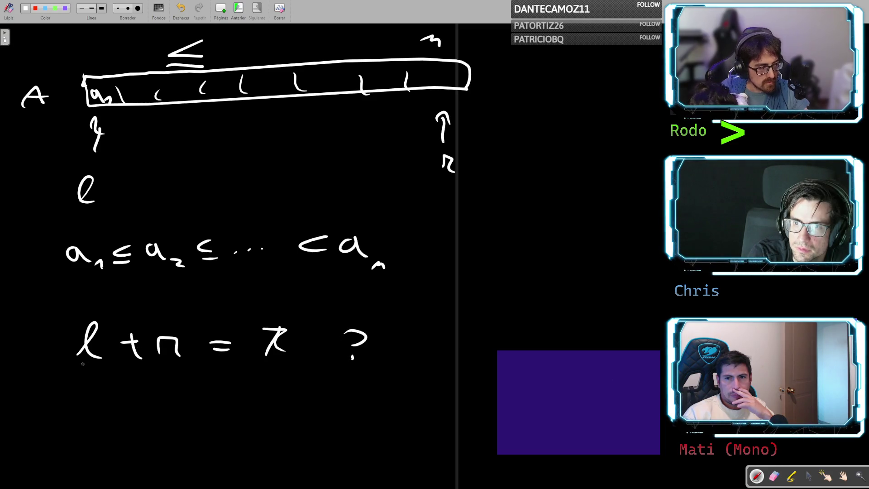
pyautogui.moveTo(19, 351)
pyautogui.mouseDown()
pyautogui.moveTo(30, 343)
pyautogui.moveTo(30, 358)
pyautogui.mouseUp()
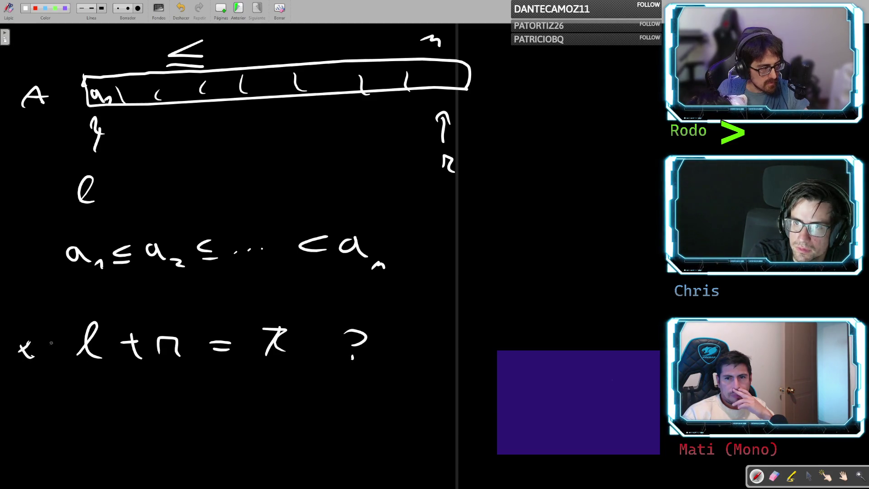
pyautogui.moveTo(55, 332)
pyautogui.mouseDown()
pyautogui.moveTo(42, 356)
pyautogui.moveTo(57, 349)
pyautogui.mouseUp()
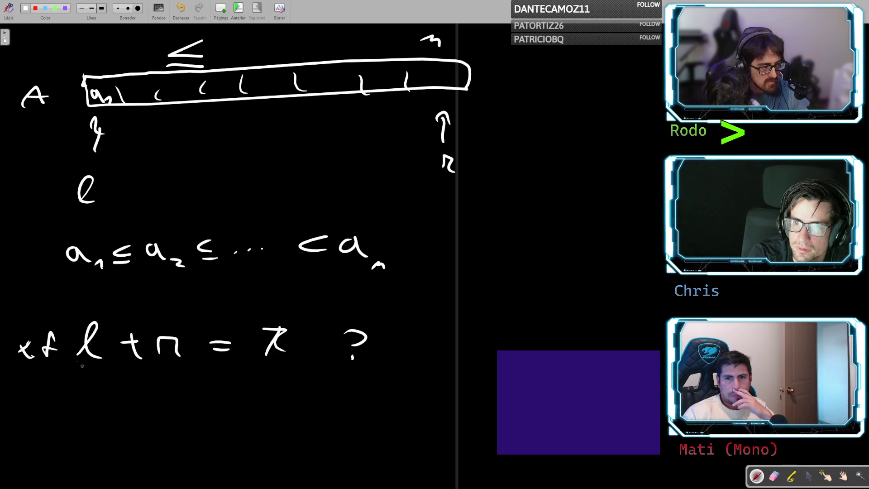
# - Write 'ret. [ℓ, r]' beneath the test, undoing a stray T
pyautogui.moveTo(131, 397)
pyautogui.mouseDown()
pyautogui.moveTo(154, 390)
pyautogui.moveTo(188, 397)
pyautogui.mouseUp()
pyautogui.moveTo(174, 382); pyautogui.dragTo(190, 377)
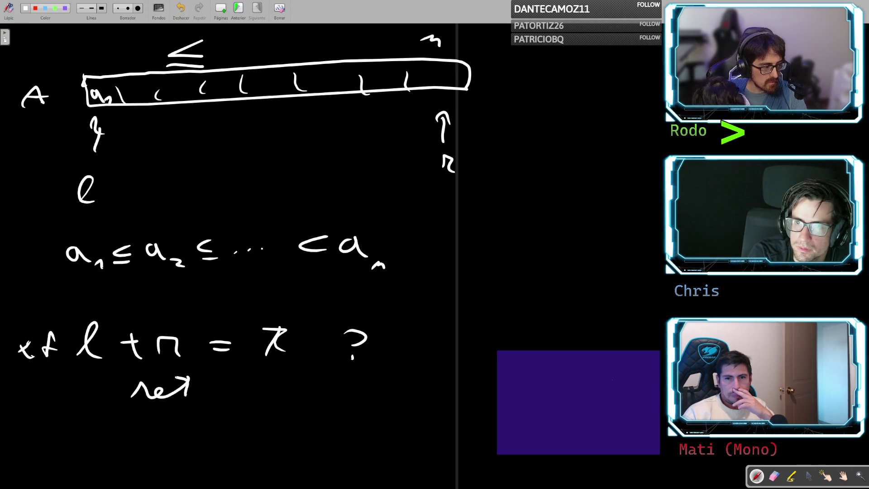
pyautogui.click(206, 395)
pyautogui.moveTo(246, 384); pyautogui.dragTo(286, 383)
pyautogui.moveTo(257, 384); pyautogui.dragTo(258, 401)
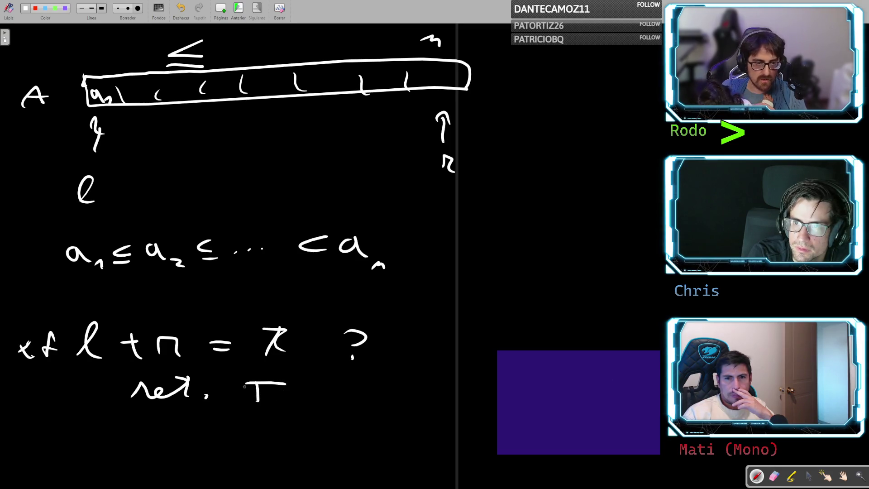
pyautogui.hotkey('ctrl', 'z')
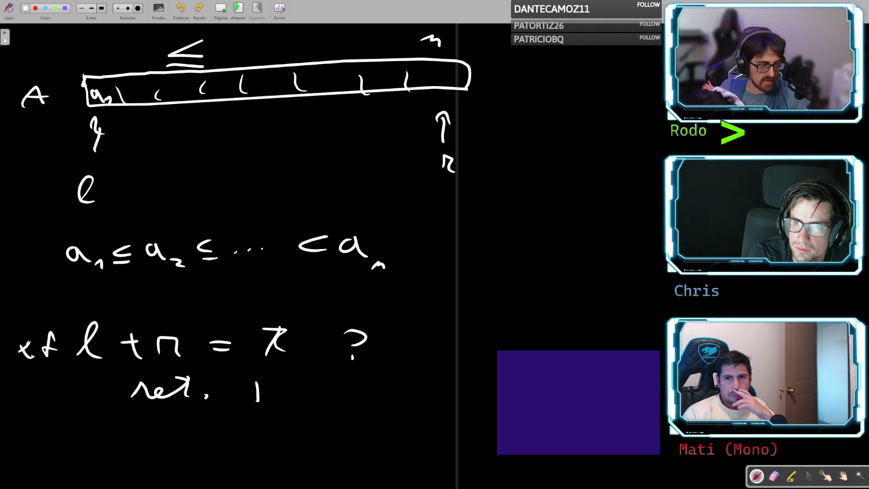
pyautogui.hotkey('ctrl', 'z')
pyautogui.moveTo(273, 380)
pyautogui.mouseDown()
pyautogui.moveTo(255, 383)
pyautogui.moveTo(277, 402)
pyautogui.moveTo(364, 405)
pyautogui.moveTo(383, 415)
pyautogui.mouseUp()
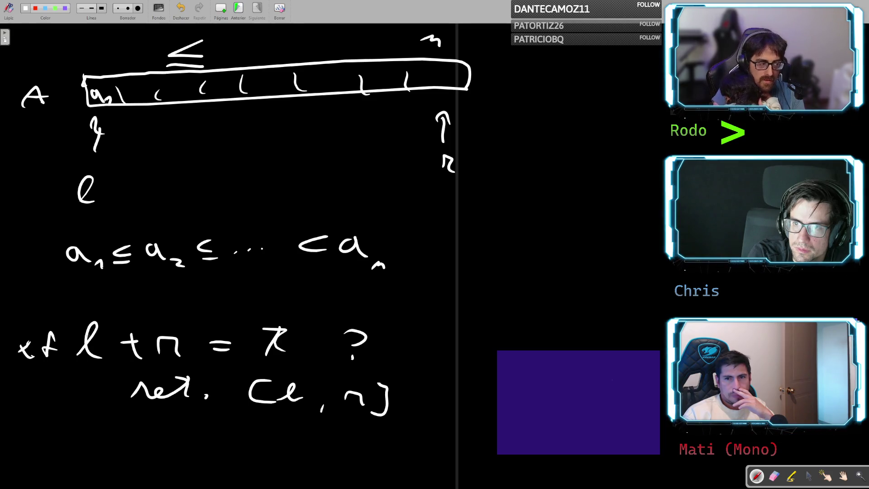
pyautogui.moveTo(72, 317)
pyautogui.mouseDown()
pyautogui.moveTo(75, 353)
pyautogui.moveTo(258, 374)
pyautogui.moveTo(308, 323)
pyautogui.moveTo(73, 314)
pyautogui.mouseUp()
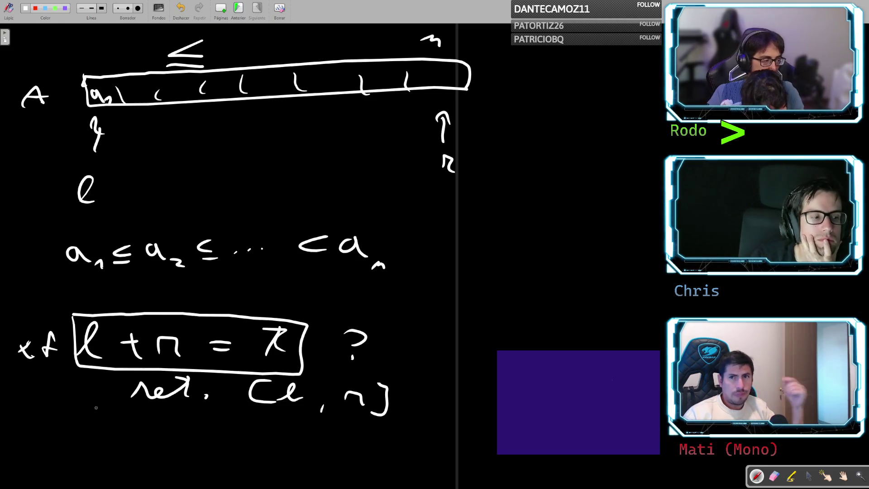
# - Handwrite the second case 'if ℓ + r < x' below 'ret. [ℓ, r]'
pyautogui.moveTo(76, 447); pyautogui.dragTo(132, 436)
pyautogui.moveTo(119, 430)
pyautogui.mouseDown()
pyautogui.moveTo(131, 448)
pyautogui.moveTo(163, 447)
pyautogui.mouseUp()
pyautogui.moveTo(213, 432)
pyautogui.mouseDown()
pyautogui.moveTo(195, 439)
pyautogui.moveTo(248, 448)
pyautogui.mouseUp()
pyautogui.moveTo(249, 428); pyautogui.dragTo(266, 449)
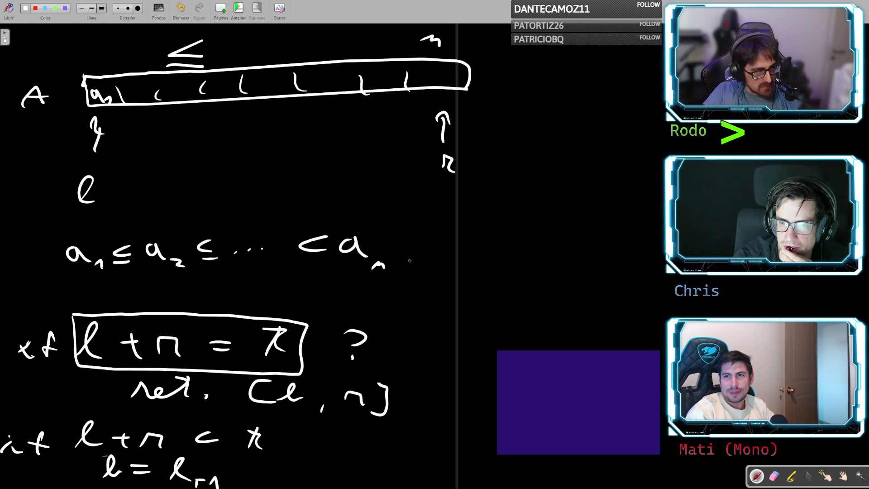
# - Draw an arrow for ℓ advancing, write 'if ℓ + r' on the right, and circle ℓ
pyautogui.moveTo(107, 160); pyautogui.dragTo(151, 139)
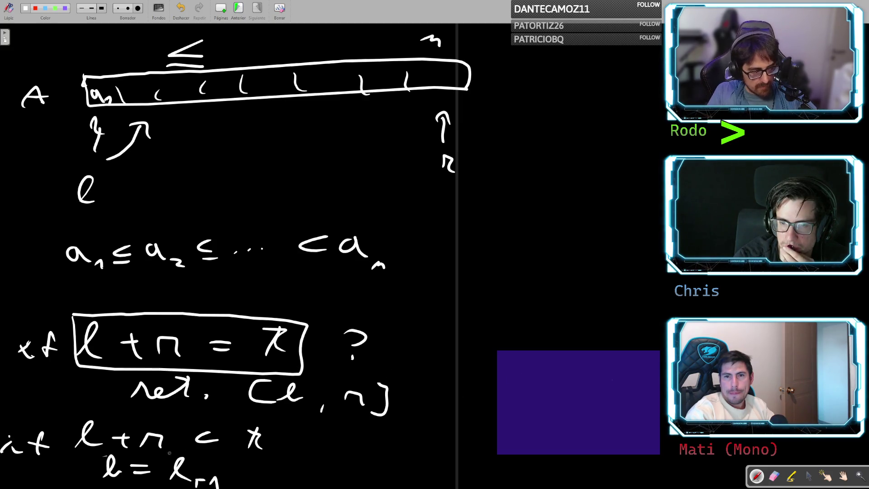
pyautogui.moveTo(470, 345); pyautogui.dragTo(468, 357)
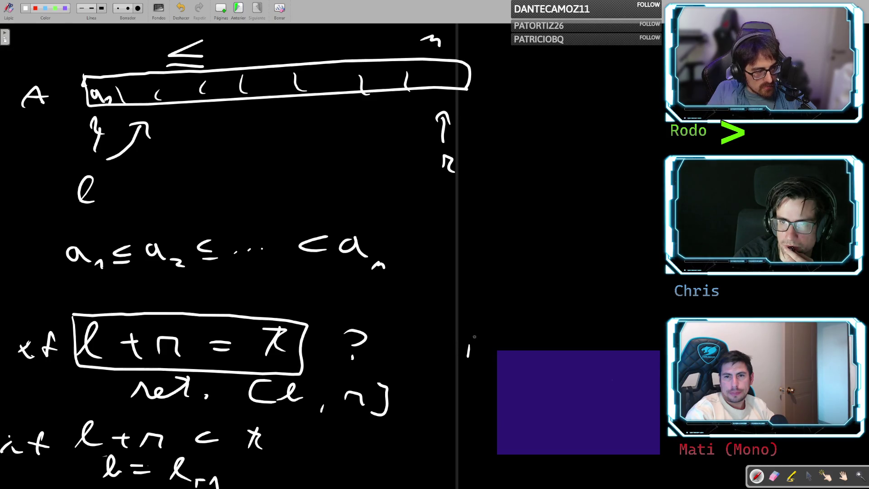
pyautogui.moveTo(497, 327); pyautogui.dragTo(485, 357)
pyautogui.moveTo(479, 345)
pyautogui.mouseDown()
pyautogui.moveTo(562, 356)
pyautogui.moveTo(592, 347)
pyautogui.mouseUp()
pyautogui.moveTo(583, 343)
pyautogui.mouseDown()
pyautogui.moveTo(583, 356)
pyautogui.moveTo(668, 340)
pyautogui.mouseUp()
pyautogui.moveTo(663, 356); pyautogui.dragTo(668, 351)
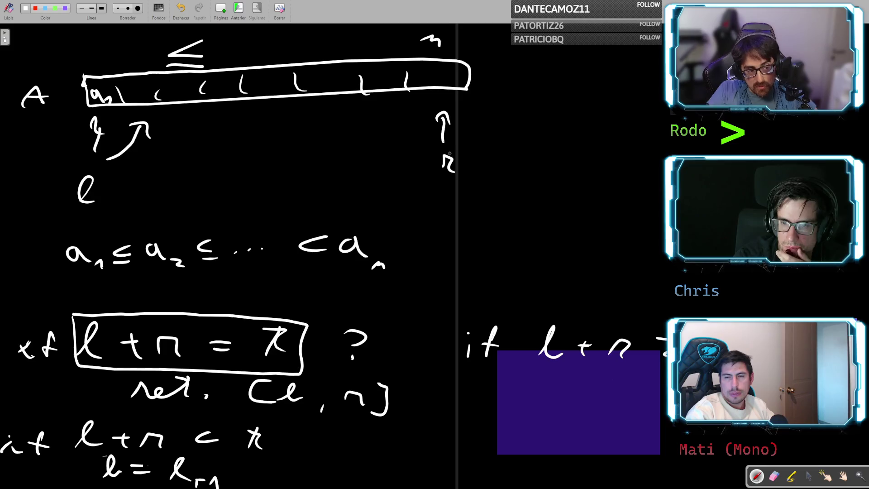
pyautogui.moveTo(96, 181); pyautogui.dragTo(102, 175)
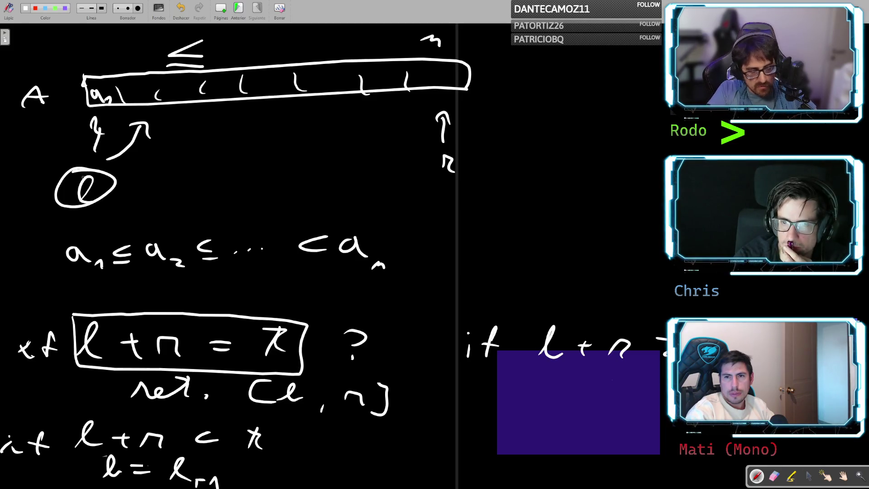
# - Remove the circles drawn around the ℓ and r pointer labels
pyautogui.hotkey('ctrl', 'z')
pyautogui.moveTo(453, 144)
pyautogui.mouseDown()
pyautogui.moveTo(384, 106)
pyautogui.moveTo(404, 121)
pyautogui.mouseUp()
pyautogui.hotkey('ctrl', 'z')
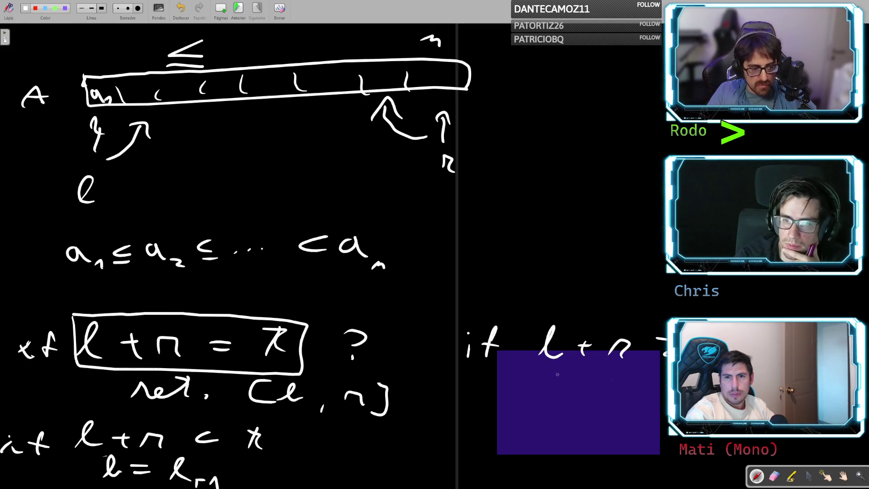
# - Note r moving to r-1 under the second condition, then start a blank page
pyautogui.moveTo(537, 398); pyautogui.dragTo(590, 402)
pyautogui.moveTo(592, 397)
pyautogui.mouseDown()
pyautogui.moveTo(593, 406)
pyautogui.moveTo(623, 409)
pyautogui.mouseUp()
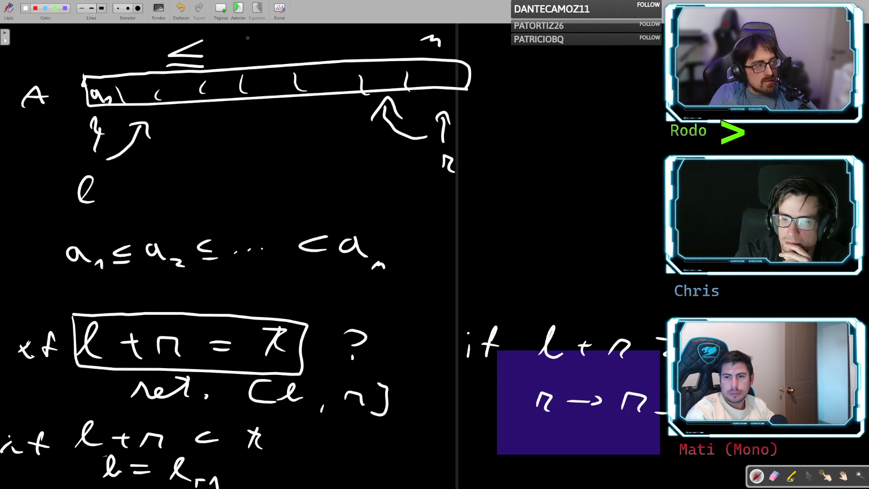
pyautogui.click(221, 11)
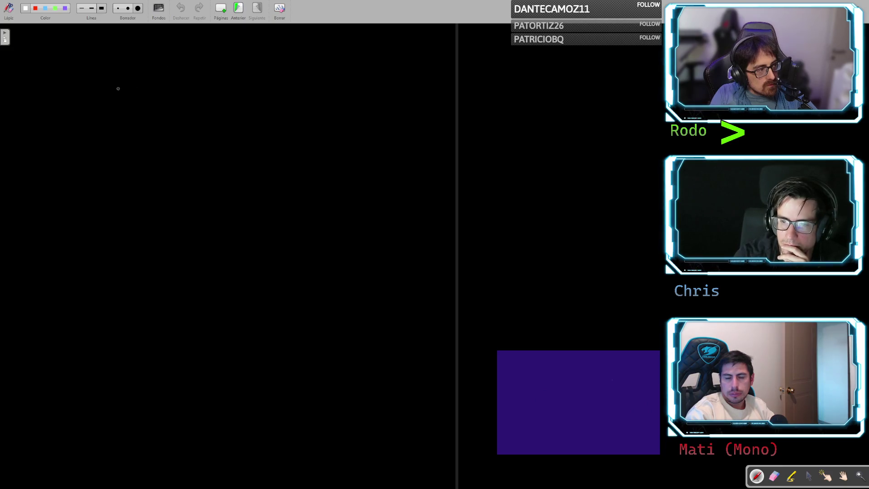
# - Handwrite the sorted chain 'a₁ ≤ a₂ ≤ … ≤ aₙ' at the top of the page
pyautogui.moveTo(120, 84)
pyautogui.mouseDown()
pyautogui.moveTo(118, 94)
pyautogui.moveTo(135, 95)
pyautogui.mouseUp()
pyautogui.moveTo(142, 98)
pyautogui.mouseDown()
pyautogui.moveTo(150, 105)
pyautogui.moveTo(229, 90)
pyautogui.moveTo(243, 101)
pyautogui.mouseUp()
pyautogui.moveTo(263, 99)
pyautogui.mouseDown()
pyautogui.moveTo(267, 111)
pyautogui.moveTo(304, 103)
pyautogui.mouseUp()
pyautogui.click(319, 104)
pyautogui.click(343, 102)
pyautogui.moveTo(412, 92)
pyautogui.mouseDown()
pyautogui.moveTo(414, 107)
pyautogui.moveTo(433, 97)
pyautogui.moveTo(435, 112)
pyautogui.mouseUp()
pyautogui.moveTo(383, 116); pyautogui.dragTo(461, 116)
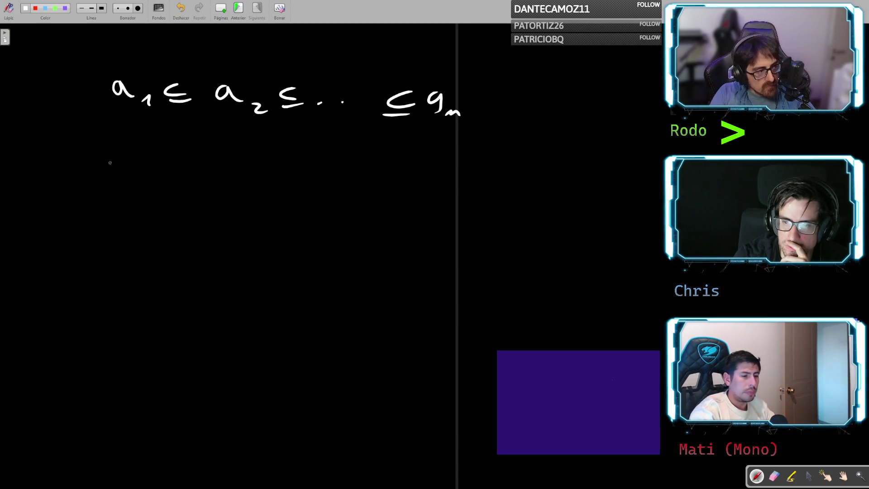
# - Write 'aᵢ + aⱼ < t' below the sorted chain
pyautogui.moveTo(84, 161); pyautogui.dragTo(102, 178)
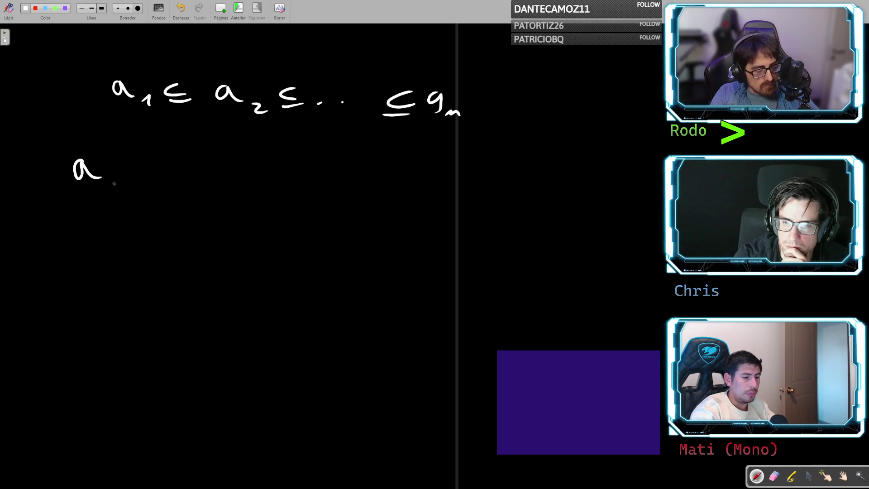
pyautogui.moveTo(119, 178)
pyautogui.mouseDown()
pyautogui.moveTo(113, 184)
pyautogui.moveTo(161, 172)
pyautogui.mouseUp()
pyautogui.click(119, 173)
pyautogui.moveTo(151, 166); pyautogui.dragTo(151, 182)
pyautogui.moveTo(198, 167)
pyautogui.mouseDown()
pyautogui.moveTo(197, 180)
pyautogui.moveTo(221, 193)
pyautogui.moveTo(189, 170)
pyautogui.mouseUp()
pyautogui.click(229, 173)
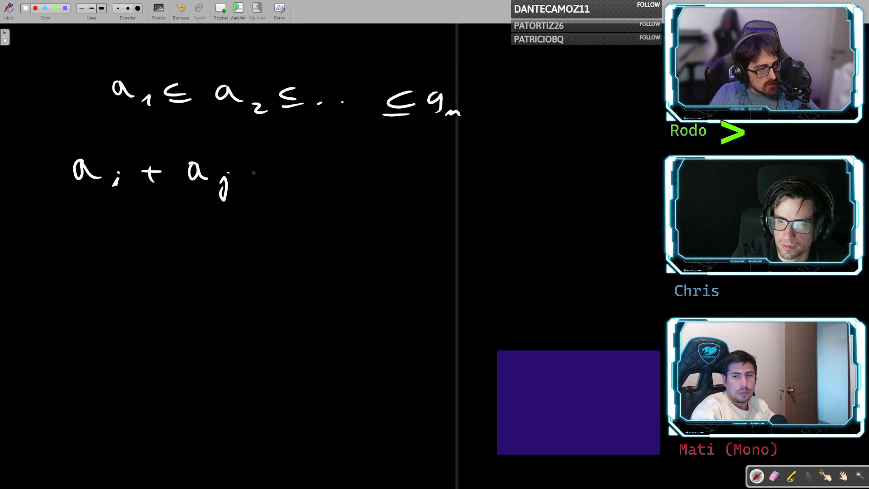
pyautogui.moveTo(281, 164)
pyautogui.mouseDown()
pyautogui.moveTo(284, 178)
pyautogui.moveTo(306, 182)
pyautogui.mouseUp()
pyautogui.moveTo(304, 172)
pyautogui.mouseDown()
pyautogui.moveTo(325, 169)
pyautogui.moveTo(324, 181)
pyautogui.mouseUp()
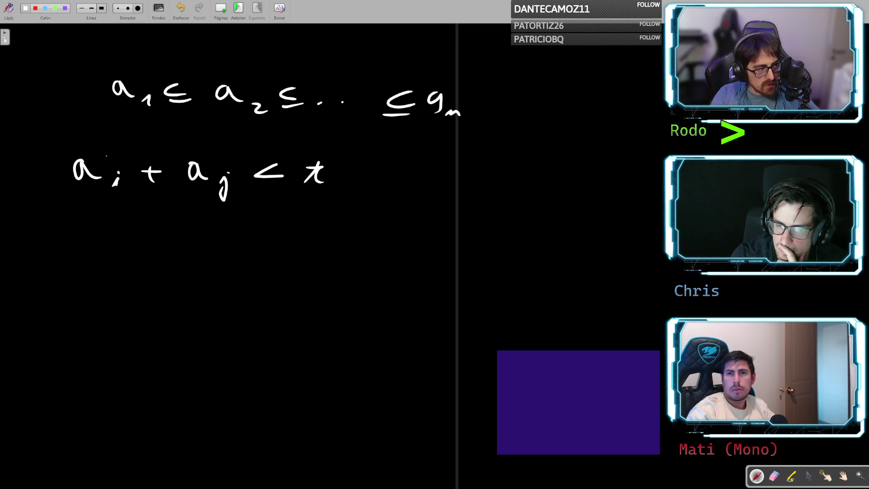
# - Add two upward pointer arrows under the chain and loop around 'aᵢ + aⱼ < t'
pyautogui.moveTo(106, 156)
pyautogui.mouseDown()
pyautogui.moveTo(95, 153)
pyautogui.moveTo(122, 150)
pyautogui.mouseUp()
pyautogui.hotkey('ctrl', 'z')
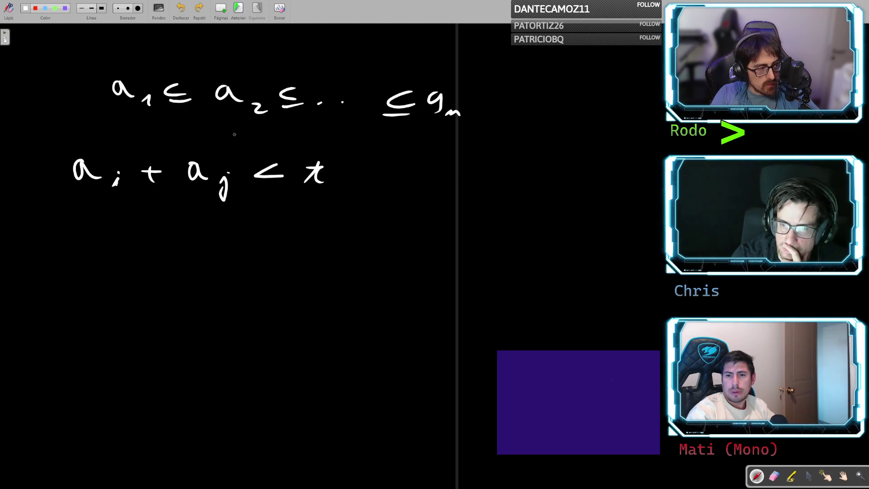
pyautogui.moveTo(298, 141)
pyautogui.mouseDown()
pyautogui.moveTo(312, 125)
pyautogui.moveTo(315, 132)
pyautogui.mouseUp()
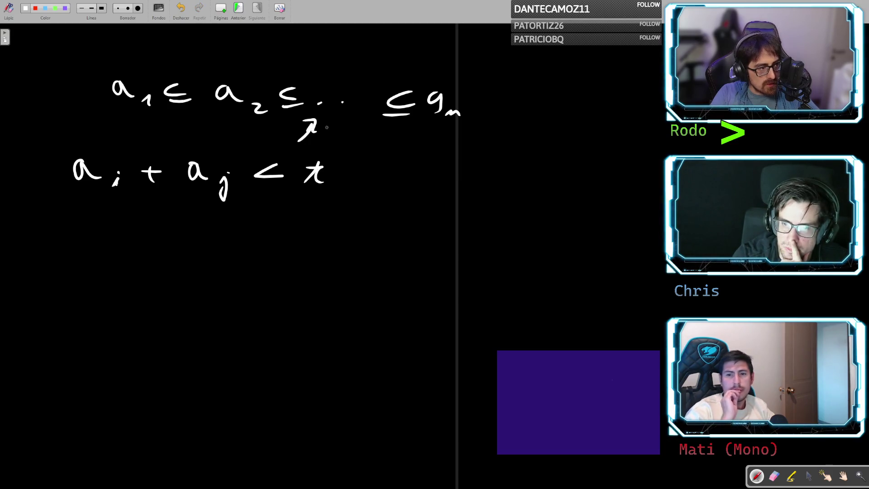
pyautogui.moveTo(385, 145); pyautogui.dragTo(372, 123)
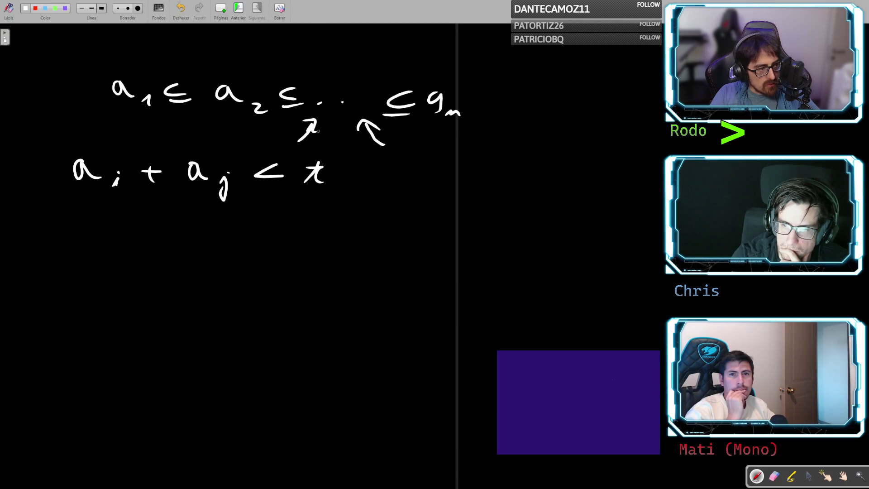
pyautogui.moveTo(335, 117); pyautogui.dragTo(333, 115)
pyautogui.hotkey('ctrl', 'z')
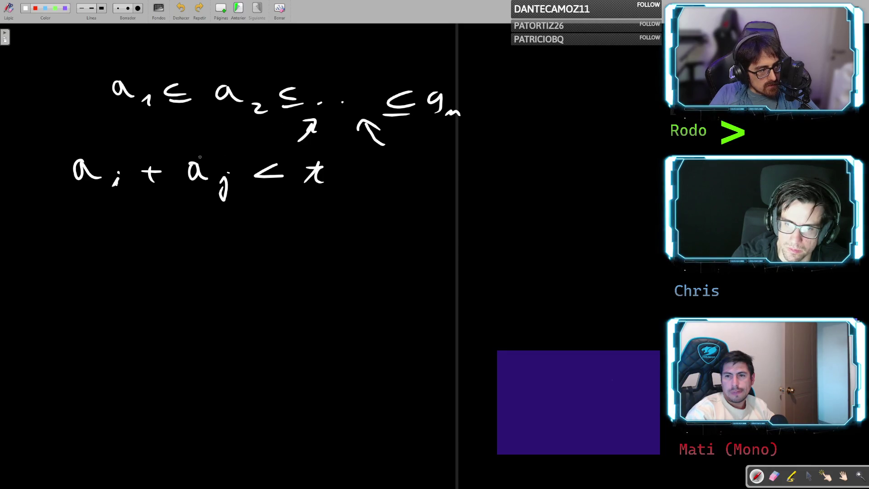
pyautogui.moveTo(77, 145)
pyautogui.mouseDown()
pyautogui.moveTo(321, 199)
pyautogui.moveTo(271, 147)
pyautogui.moveTo(78, 146)
pyautogui.mouseUp()
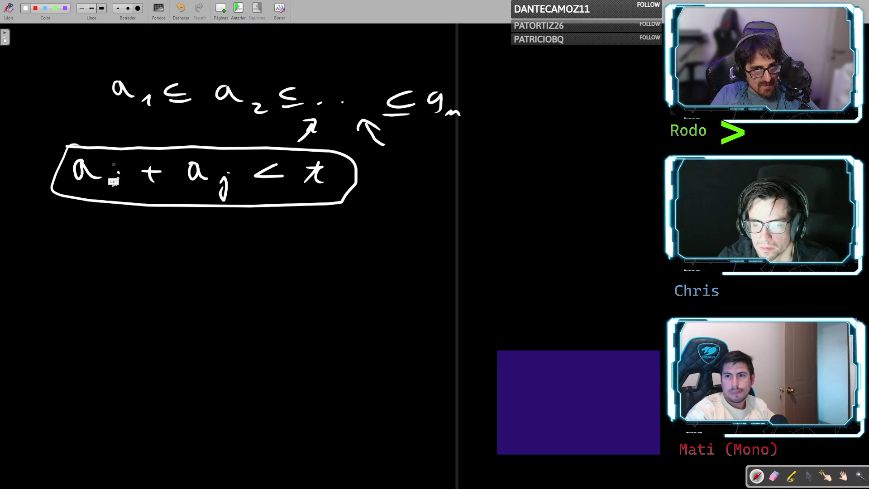
# - Remove the loop around the condition and trial circles around aᵢ and aⱼ
pyautogui.hotkey('ctrl', 'z')
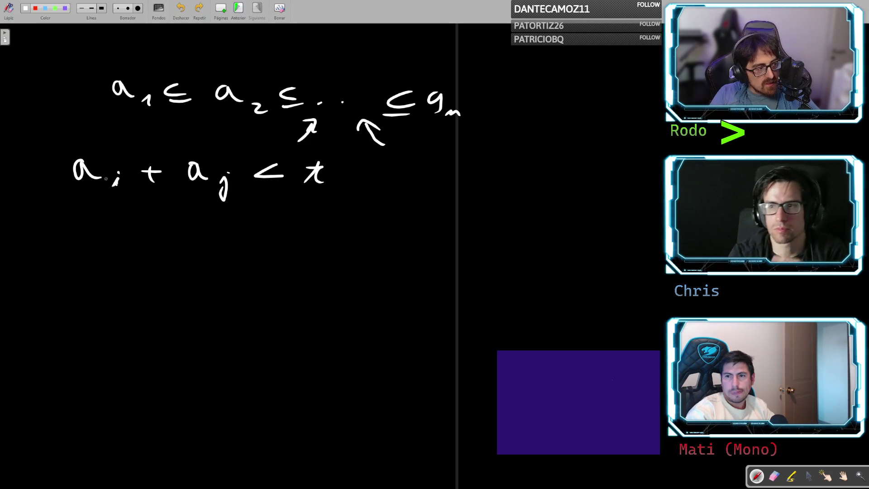
pyautogui.moveTo(103, 150)
pyautogui.mouseDown()
pyautogui.moveTo(51, 167)
pyautogui.moveTo(126, 162)
pyautogui.moveTo(88, 150)
pyautogui.mouseUp()
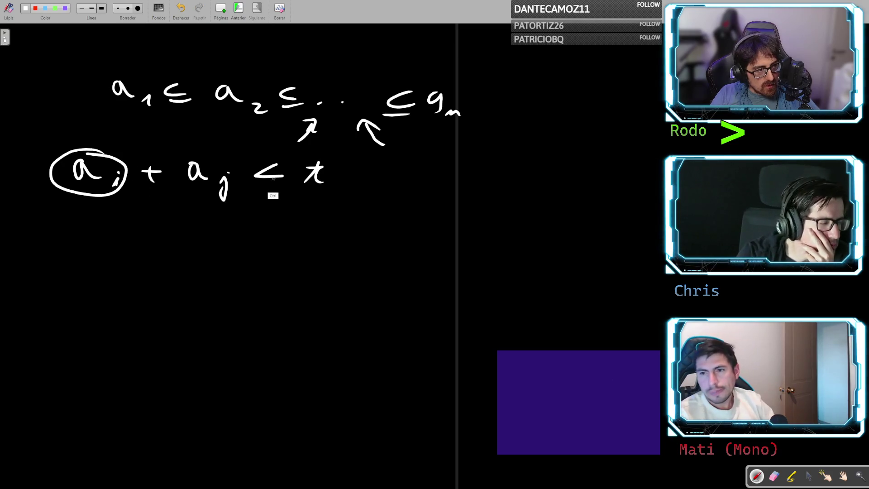
pyautogui.hotkey('ctrl', 'z')
pyautogui.moveTo(186, 152)
pyautogui.mouseDown()
pyautogui.moveTo(250, 197)
pyautogui.moveTo(208, 154)
pyautogui.mouseUp()
pyautogui.hotkey('ctrl', 'z')
# - Sketch and undo linking arcs and loops, then circle the subscript i in the condition
pyautogui.moveTo(121, 67)
pyautogui.mouseDown()
pyautogui.moveTo(204, 121)
pyautogui.moveTo(312, 130)
pyautogui.moveTo(177, 71)
pyautogui.moveTo(115, 70)
pyautogui.mouseUp()
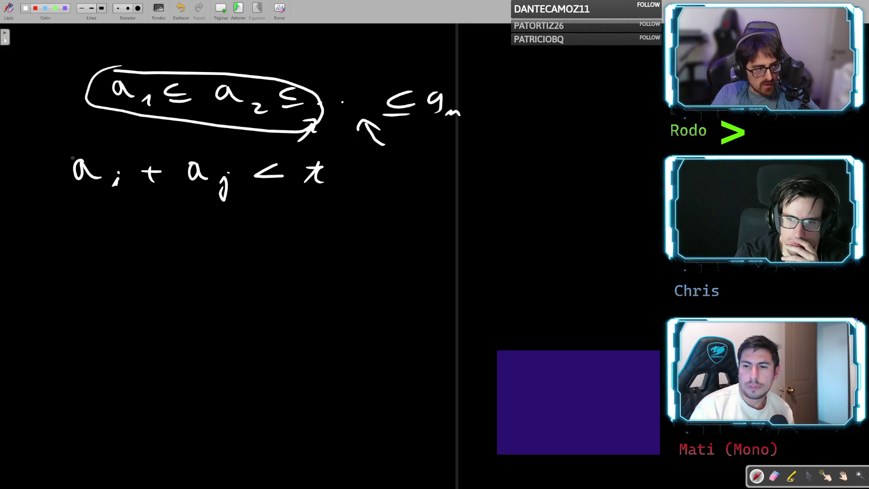
pyautogui.moveTo(73, 158)
pyautogui.mouseDown()
pyautogui.moveTo(63, 190)
pyautogui.moveTo(125, 194)
pyautogui.mouseUp()
pyautogui.hotkey('ctrl', 'z')
pyautogui.moveTo(129, 72)
pyautogui.mouseDown()
pyautogui.moveTo(91, 102)
pyautogui.moveTo(191, 77)
pyautogui.mouseUp()
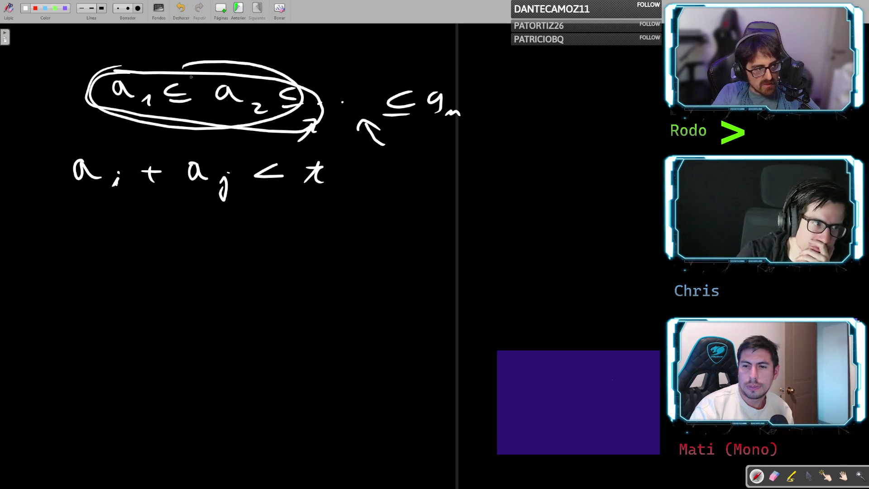
pyautogui.hotkey('ctrl', 'z')
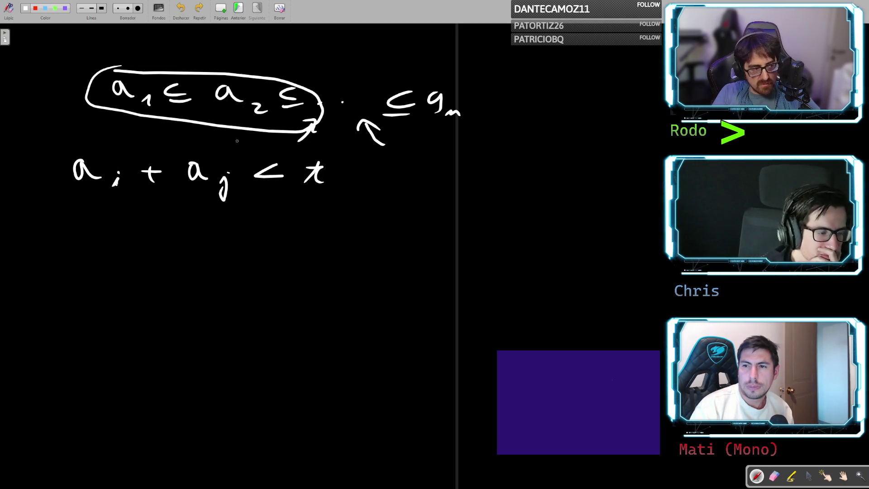
pyautogui.moveTo(251, 143)
pyautogui.mouseDown()
pyautogui.moveTo(335, 192)
pyautogui.moveTo(252, 143)
pyautogui.mouseUp()
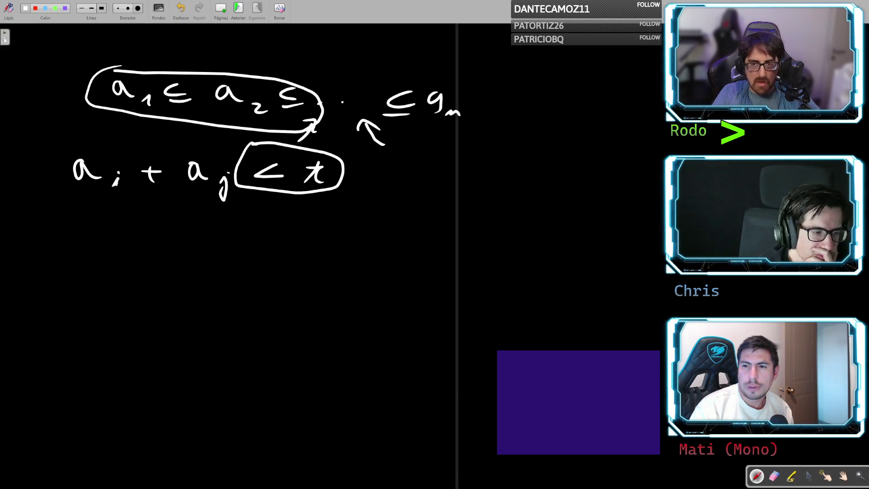
pyautogui.hotkey('ctrl', 'z')
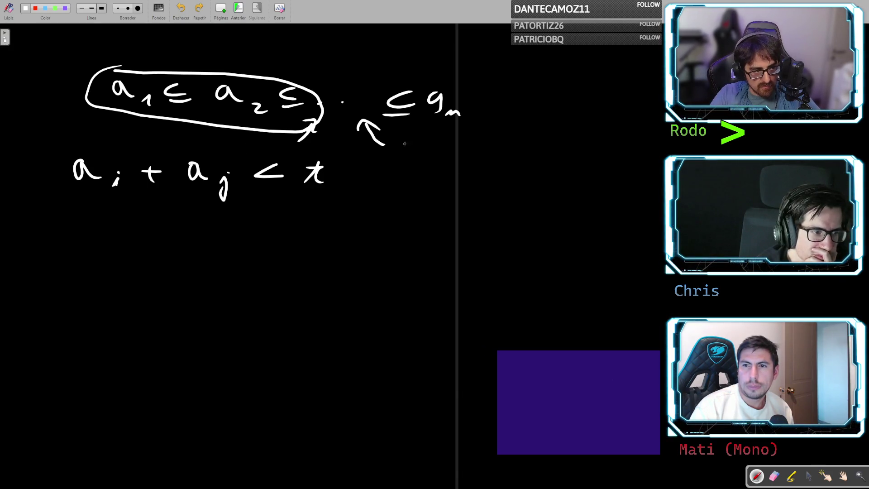
pyautogui.hotkey('ctrl', 'z')
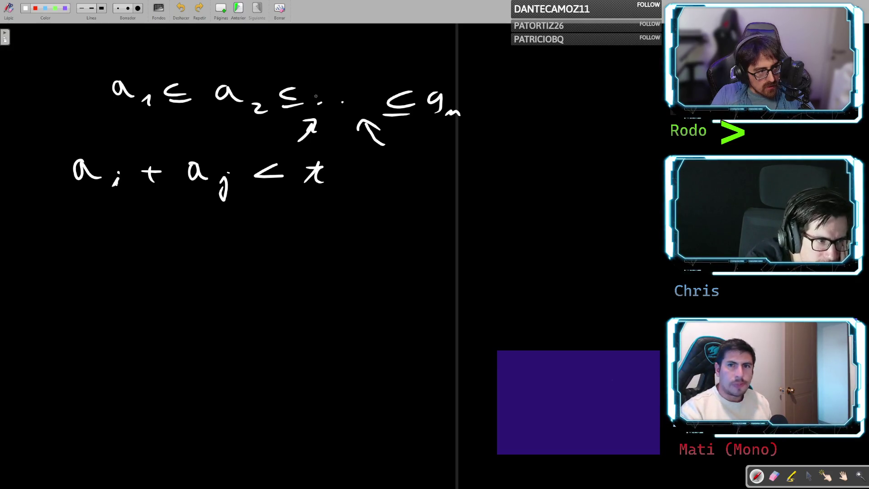
pyautogui.moveTo(114, 163)
pyautogui.mouseDown()
pyautogui.moveTo(111, 192)
pyautogui.moveTo(116, 162)
pyautogui.mouseUp()
# - Circle subscript j in a_i + a_j < t, then draw and undo a trial underline and overline
pyautogui.moveTo(228, 171)
pyautogui.mouseDown()
pyautogui.moveTo(221, 199)
pyautogui.moveTo(249, 185)
pyautogui.moveTo(230, 169)
pyautogui.mouseUp()
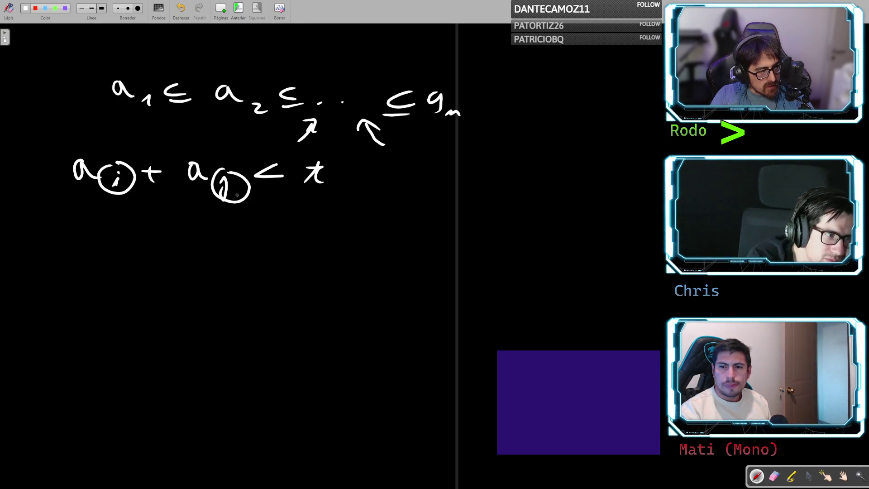
pyautogui.moveTo(258, 199); pyautogui.dragTo(407, 203)
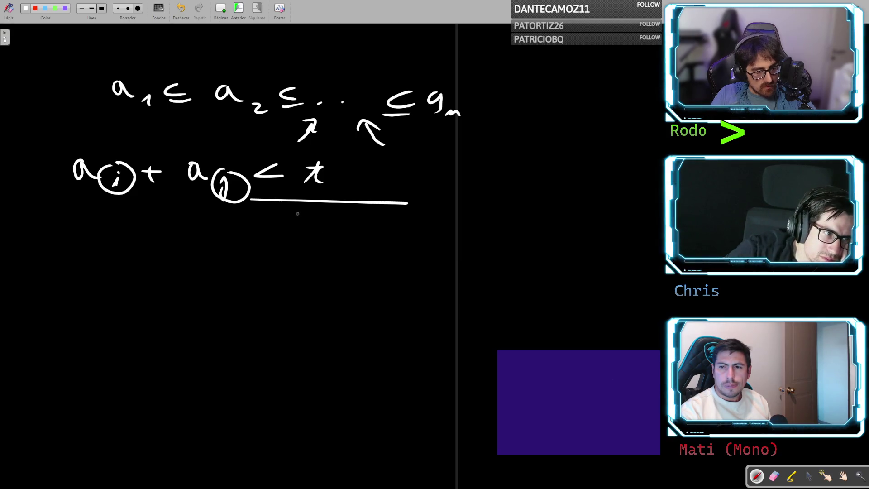
pyautogui.hotkey('ctrl', 'z')
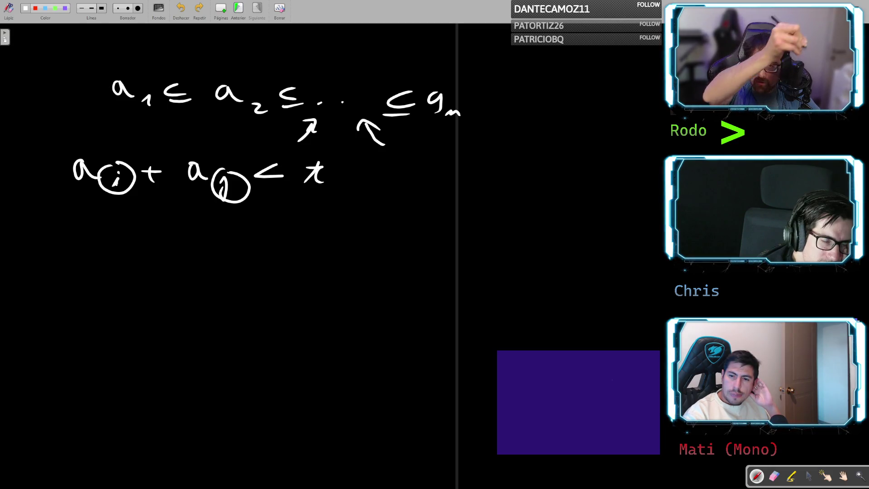
pyautogui.moveTo(374, 72)
pyautogui.mouseDown()
pyautogui.moveTo(469, 73)
pyautogui.moveTo(398, 74)
pyautogui.mouseUp()
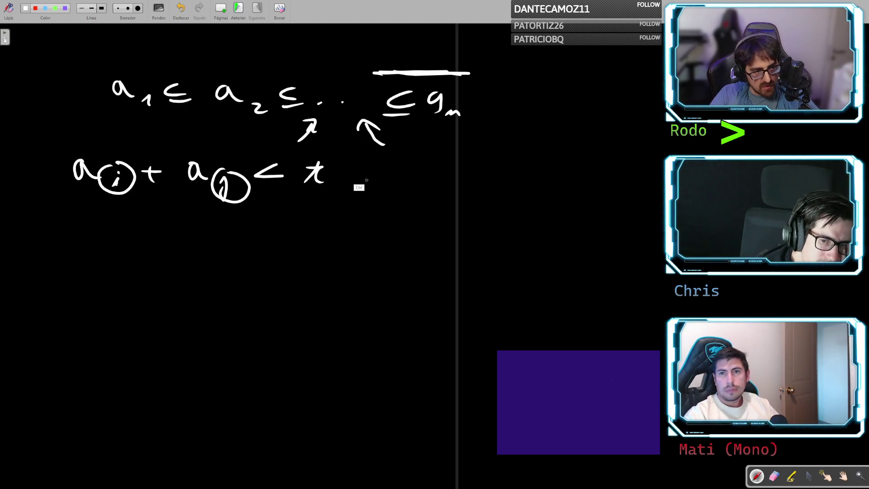
pyautogui.hotkey('ctrl', 'z')
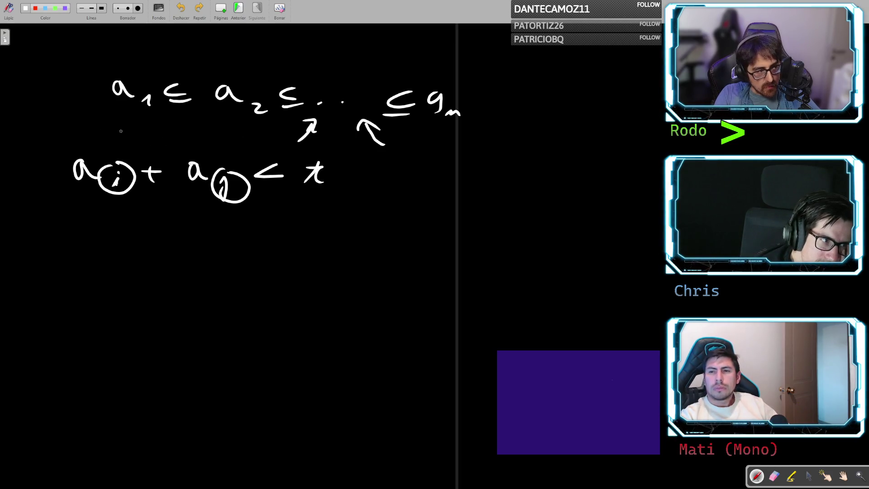
# - Sketch trial rightward and leftward arrows under the sorted sequence, then undo them
pyautogui.moveTo(117, 133)
pyautogui.mouseDown()
pyautogui.moveTo(444, 154)
pyautogui.moveTo(401, 166)
pyautogui.mouseUp()
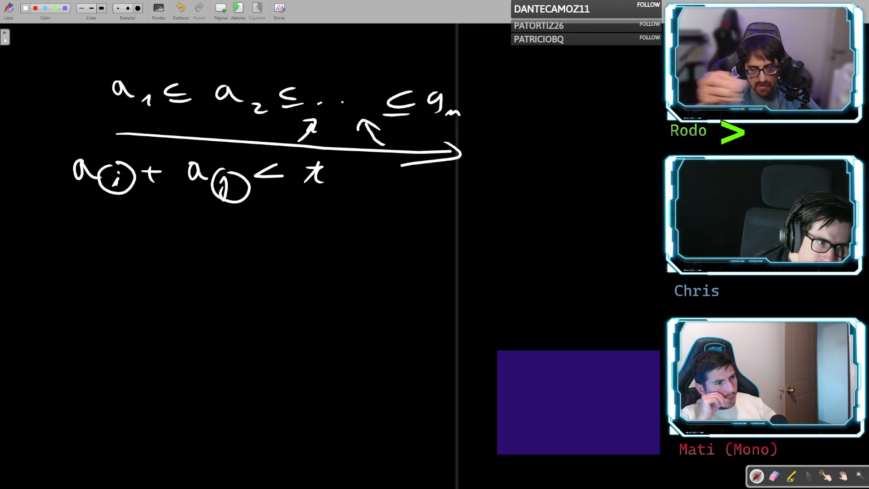
pyautogui.hotkey('ctrl', 'z')
pyautogui.hotkey('ctrl', 'z')
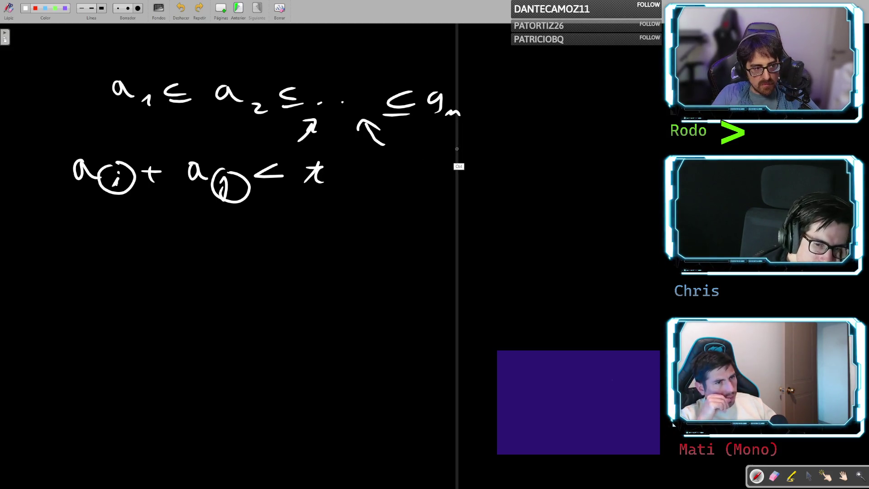
pyautogui.moveTo(464, 150)
pyautogui.mouseDown()
pyautogui.moveTo(113, 144)
pyautogui.moveTo(146, 151)
pyautogui.mouseUp()
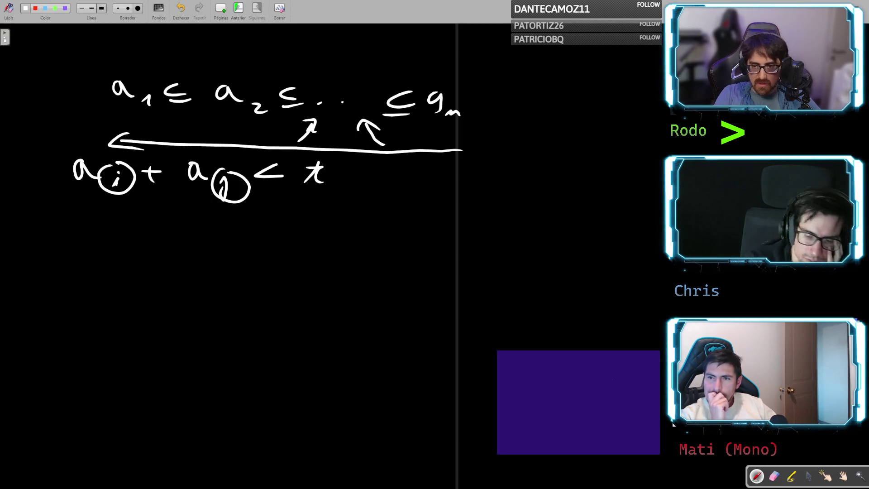
pyautogui.hotkey('ctrl', 'z')
pyautogui.hotkey('ctrl', 'z')
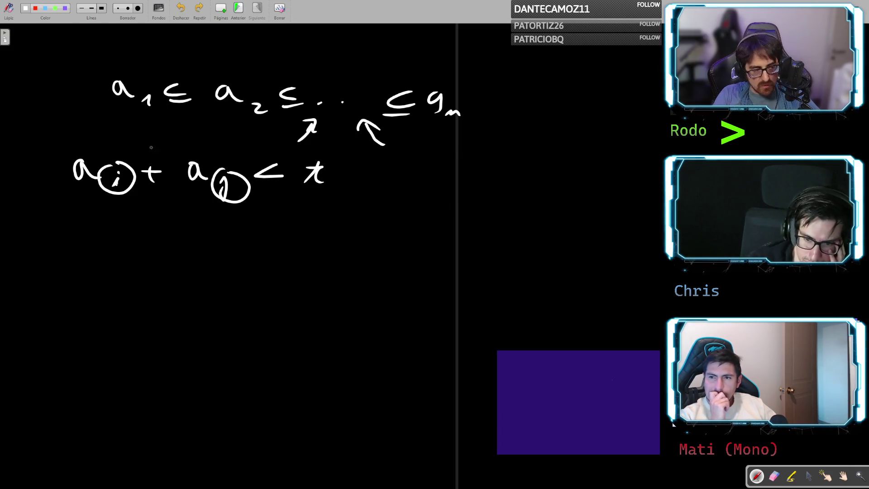
pyautogui.moveTo(108, 139)
pyautogui.mouseDown()
pyautogui.moveTo(257, 142)
pyautogui.moveTo(248, 150)
pyautogui.mouseUp()
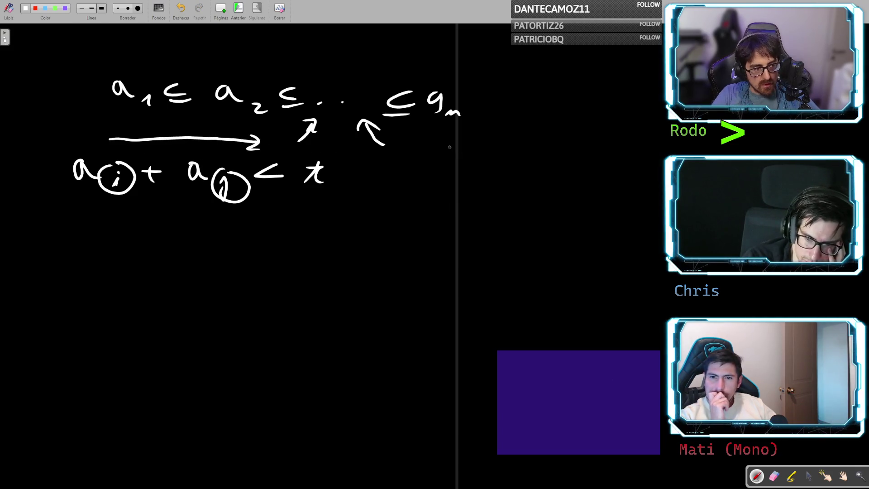
pyautogui.moveTo(457, 144); pyautogui.dragTo(270, 141)
pyautogui.moveTo(282, 134)
pyautogui.mouseDown()
pyautogui.moveTo(282, 149)
pyautogui.moveTo(295, 150)
pyautogui.mouseUp()
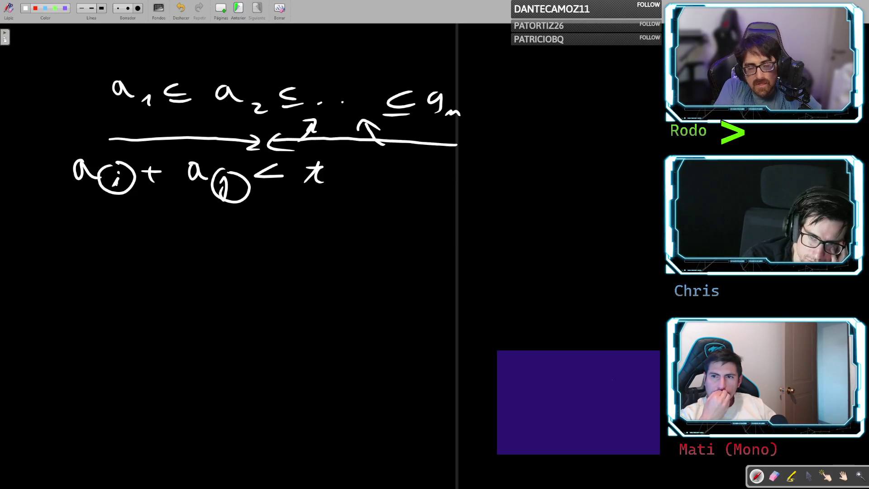
pyautogui.hotkey('ctrl', 'z')
pyautogui.hotkey('ctrl', 'z')
pyautogui.hotkey('ctrl', 'z')
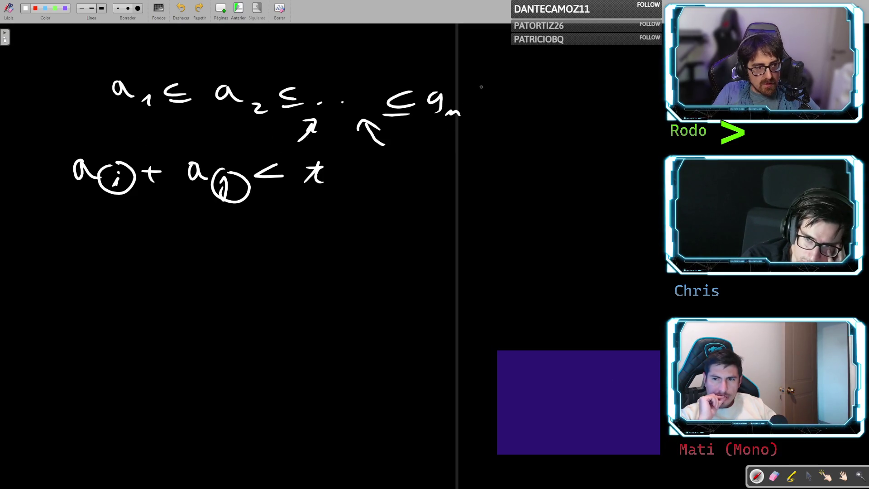
# - Draw a tall brace right of a_n and write O(n) beside it
pyautogui.moveTo(476, 79); pyautogui.dragTo(493, 180)
pyautogui.moveTo(552, 107)
pyautogui.mouseDown()
pyautogui.moveTo(577, 117)
pyautogui.moveTo(545, 114)
pyautogui.mouseUp()
pyautogui.moveTo(593, 142)
pyautogui.mouseDown()
pyautogui.moveTo(604, 132)
pyautogui.moveTo(613, 147)
pyautogui.mouseUp()
pyautogui.moveTo(588, 121); pyautogui.dragTo(588, 156)
pyautogui.moveTo(626, 129); pyautogui.dragTo(615, 159)
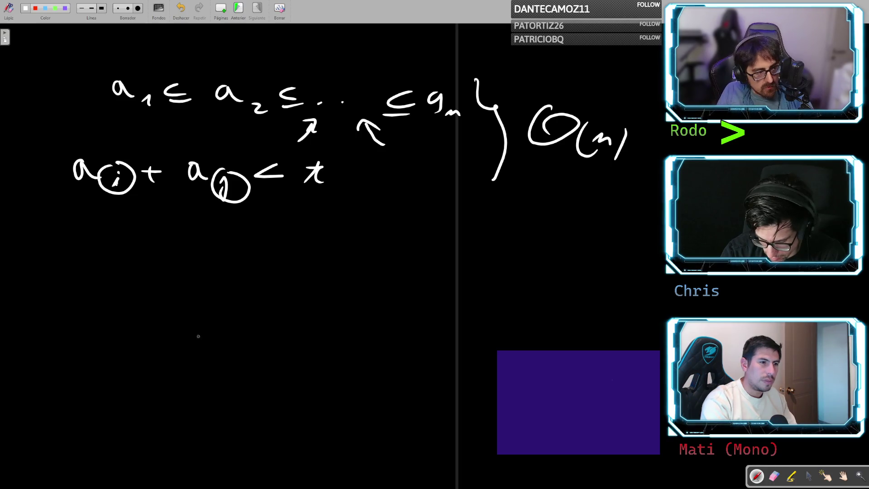
pyautogui.click(122, 328)
pyautogui.moveTo(158, 311)
pyautogui.mouseDown()
pyautogui.moveTo(144, 312)
pyautogui.moveTo(146, 337)
pyautogui.mouseUp()
# - Handwrite .SORT in the lower left area below the condition
pyautogui.moveTo(185, 320)
pyautogui.mouseDown()
pyautogui.moveTo(216, 339)
pyautogui.moveTo(252, 340)
pyautogui.mouseUp()
pyautogui.moveTo(239, 323); pyautogui.dragTo(275, 322)
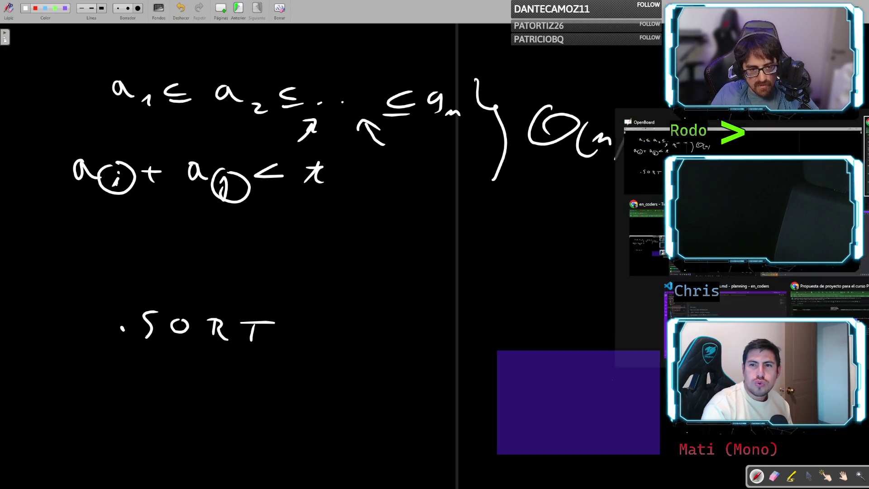
# - Switch to Chrome, glance over the Two Sum II and repository tabs, then bring up the course notes
pyautogui.hotkey('alt', 'Tab')
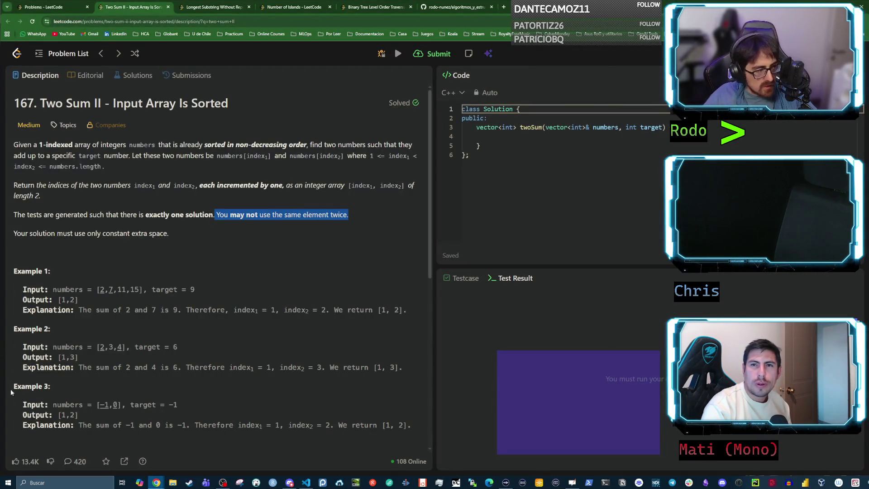
pyautogui.scroll(-7, 199, 278)
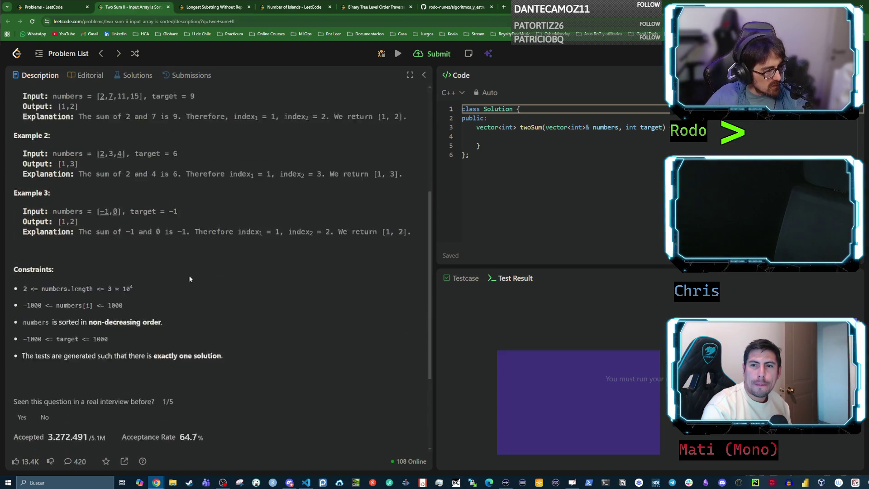
pyautogui.scroll(4, 143, 270)
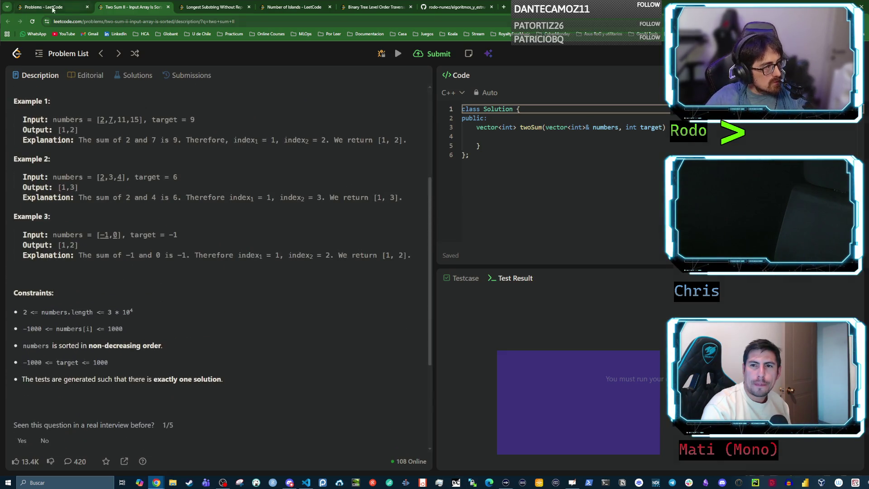
pyautogui.click(45, 7)
pyautogui.click(428, 8)
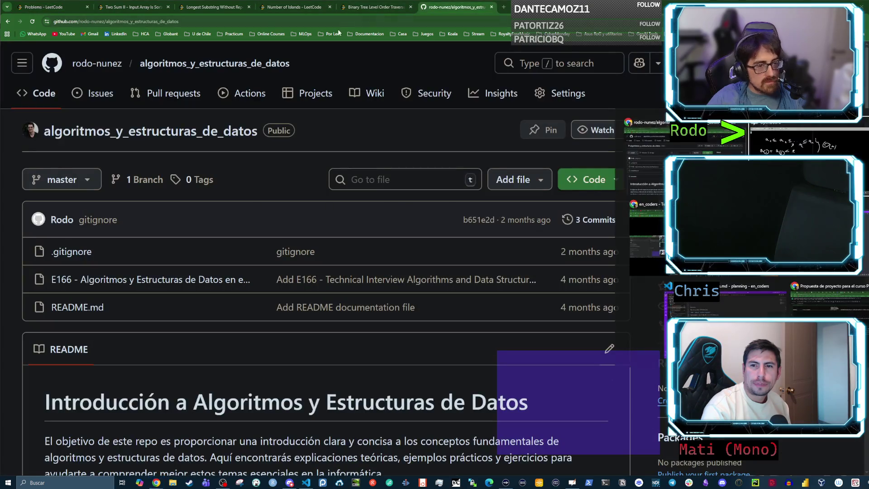
pyautogui.hotkey('alt', 'Tab')
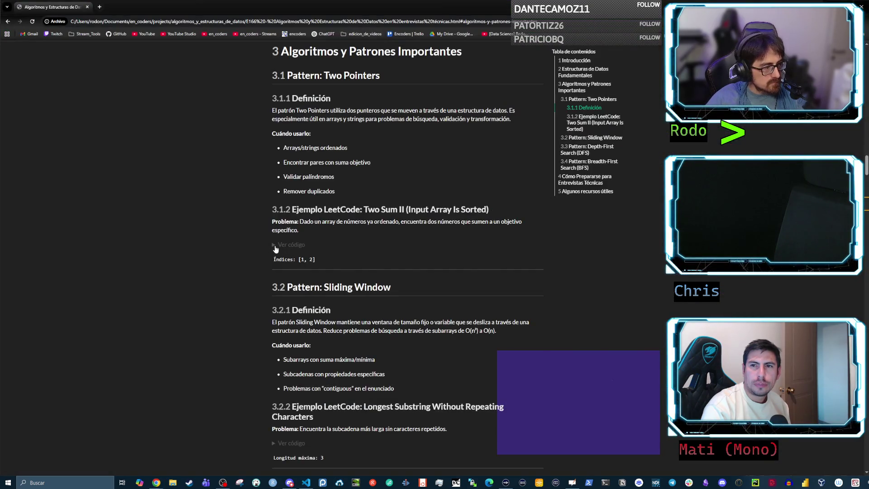
# - Expand the two_sum_sorted code and highlight numbers, target, the docstring phrase and izquierda = 0
pyautogui.click(291, 244)
pyautogui.scroll(-2, 323, 228)
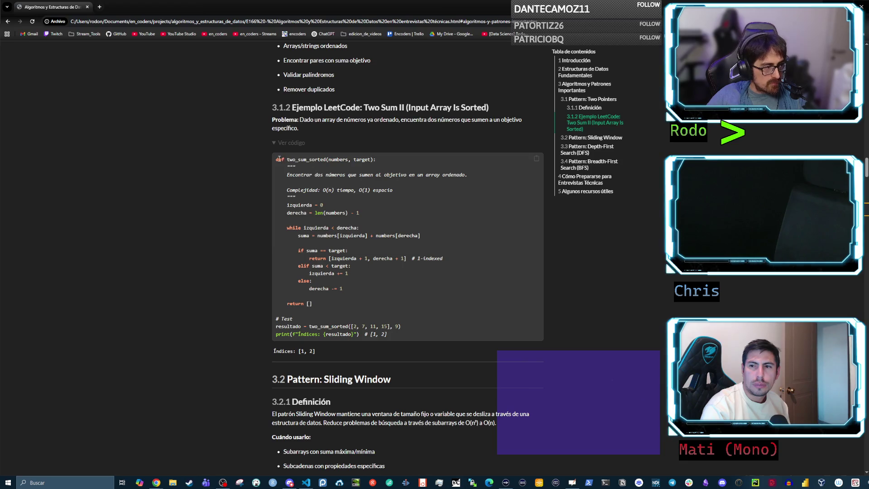
pyautogui.moveTo(276, 159); pyautogui.dragTo(350, 160)
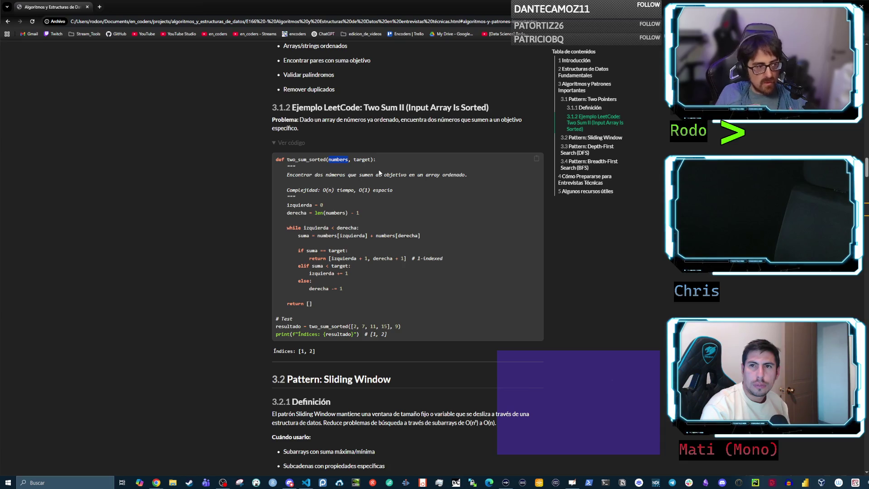
pyautogui.doubleClick(363, 160)
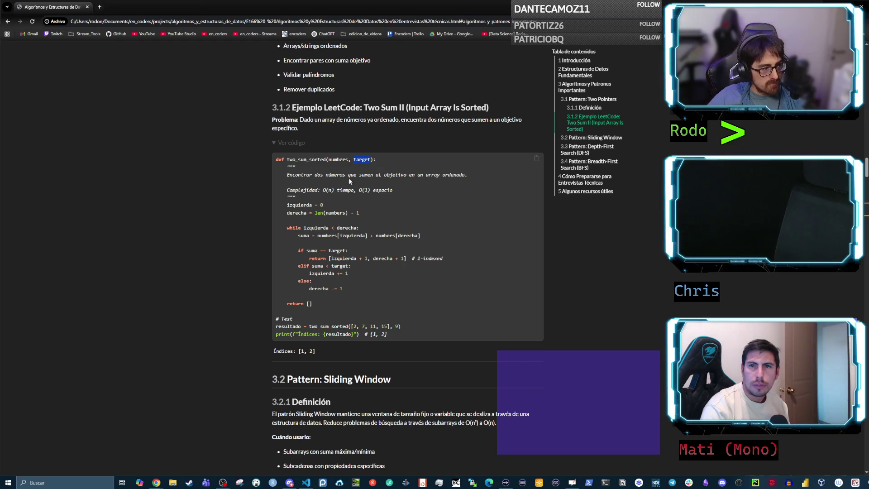
pyautogui.moveTo(306, 175); pyautogui.dragTo(373, 175)
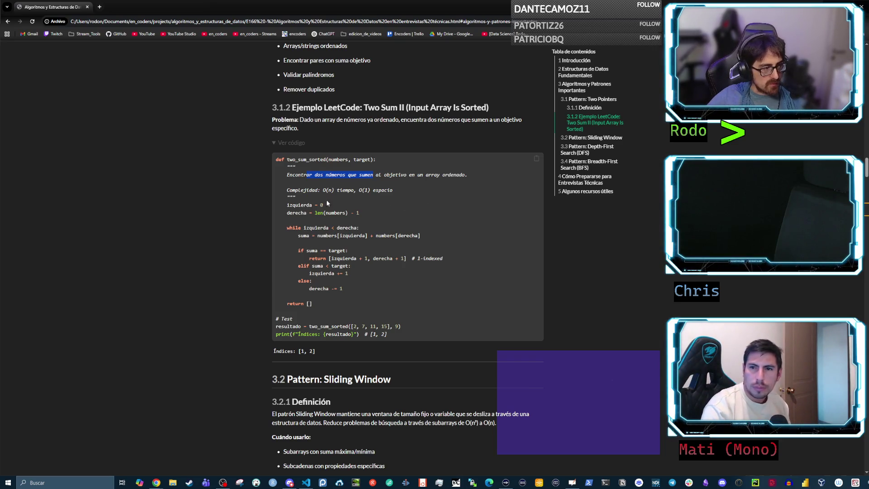
pyautogui.moveTo(281, 205); pyautogui.dragTo(323, 206)
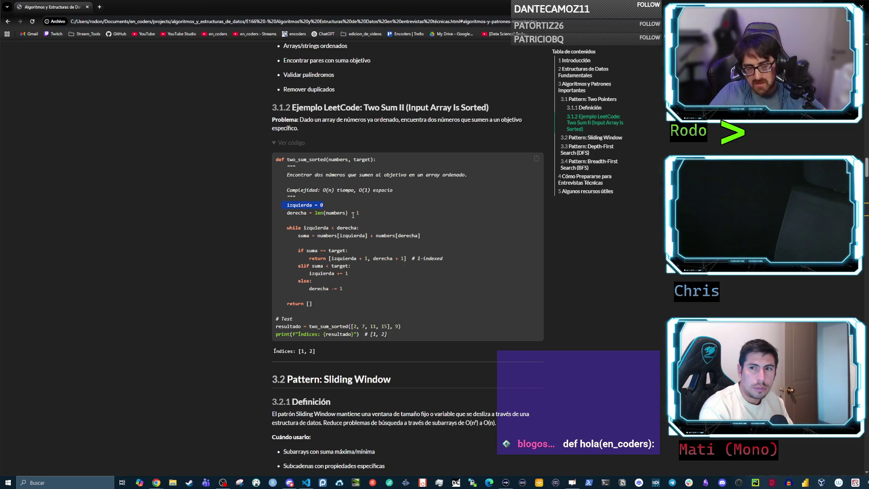
pyautogui.moveTo(307, 214); pyautogui.dragTo(349, 213)
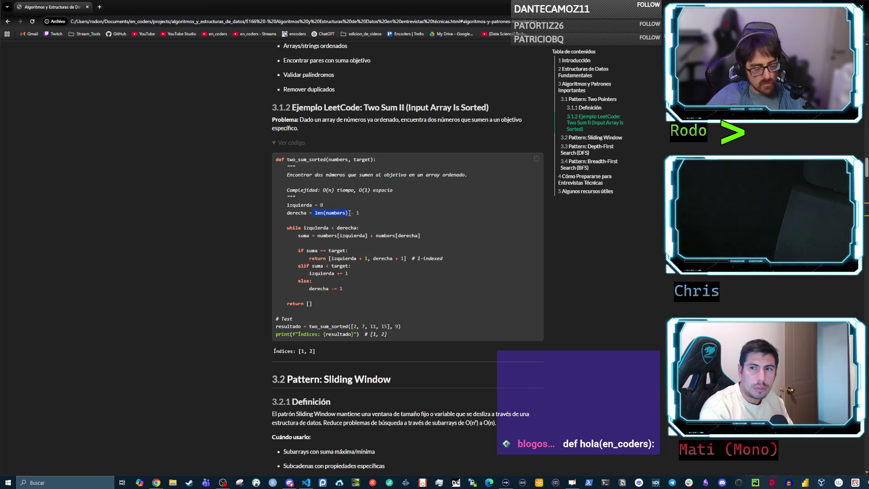
pyautogui.click(366, 214)
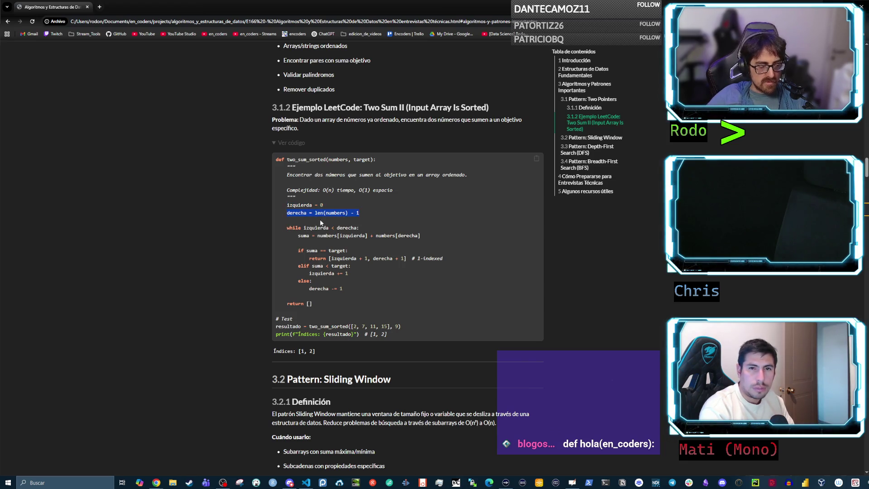
pyautogui.moveTo(303, 228); pyautogui.dragTo(358, 229)
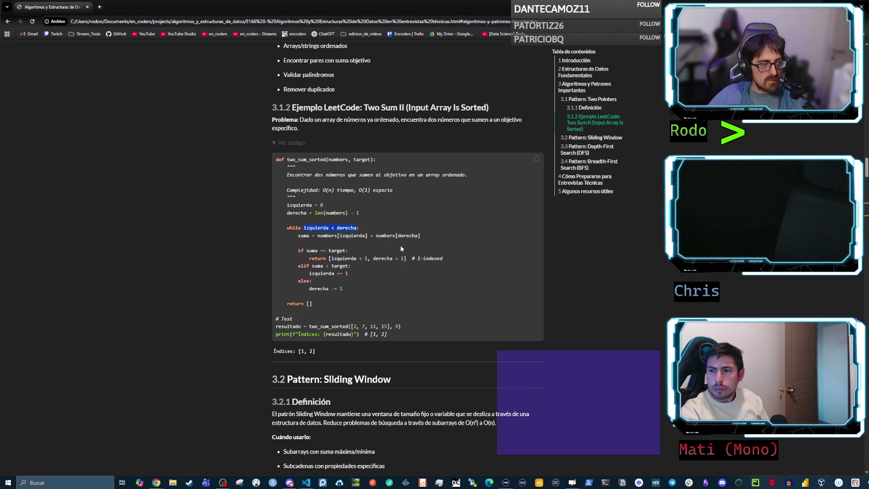
pyautogui.click(367, 256)
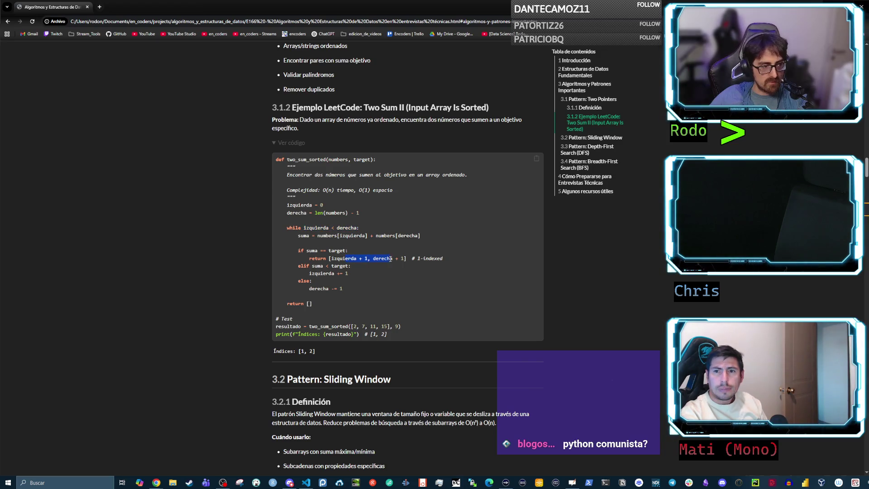
pyautogui.click(446, 269)
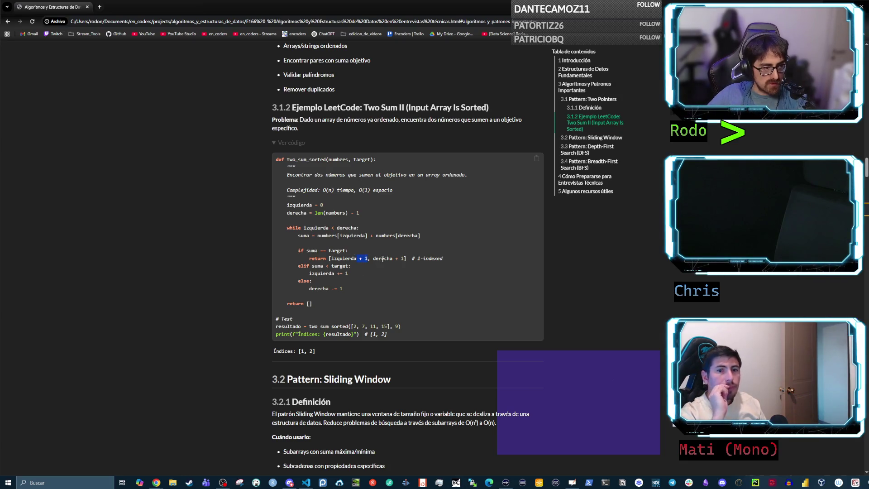
pyautogui.moveTo(405, 259); pyautogui.dragTo(393, 259)
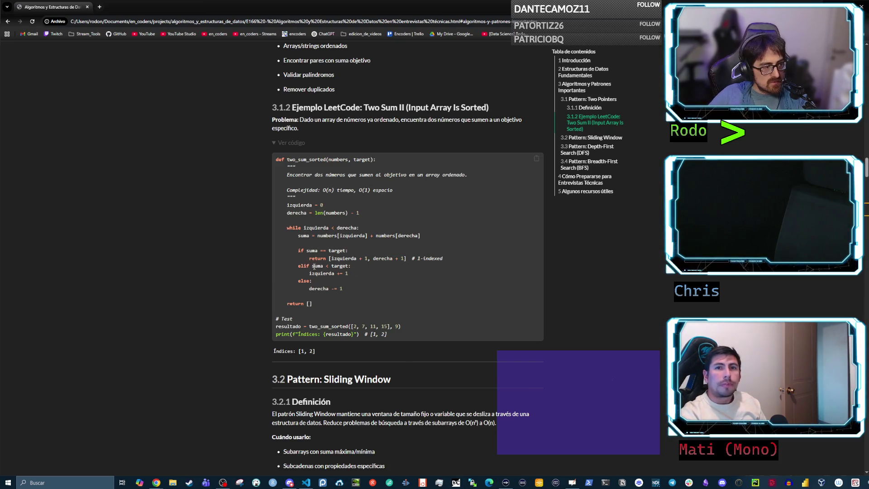
pyautogui.moveTo(340, 265); pyautogui.dragTo(348, 267)
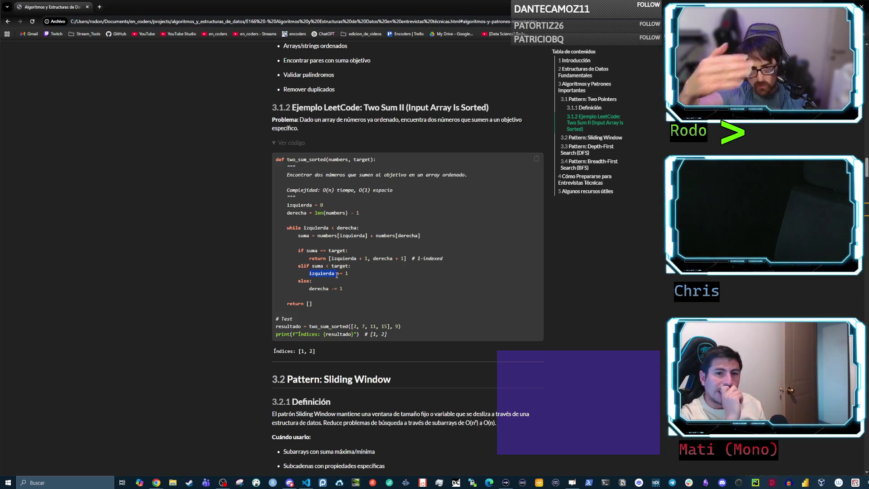
pyautogui.click(329, 274)
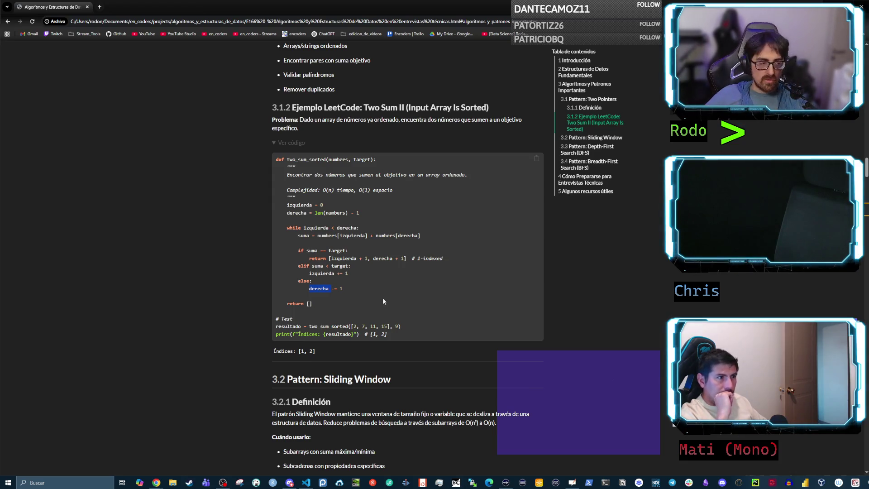
pyautogui.click(321, 289)
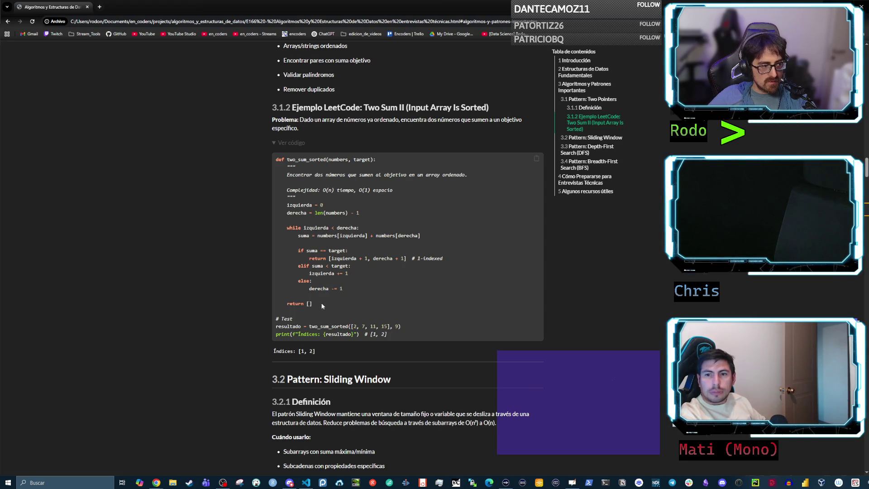
pyautogui.moveTo(323, 304); pyautogui.dragTo(287, 304)
pyautogui.click(325, 273)
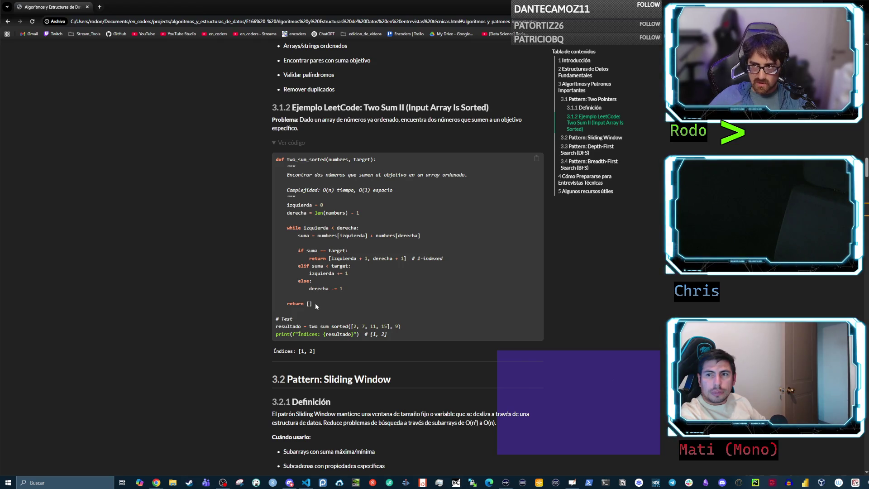
pyautogui.moveTo(287, 228)
pyautogui.mouseDown()
pyautogui.moveTo(367, 229)
pyautogui.moveTo(379, 255)
pyautogui.moveTo(377, 290)
pyautogui.mouseUp()
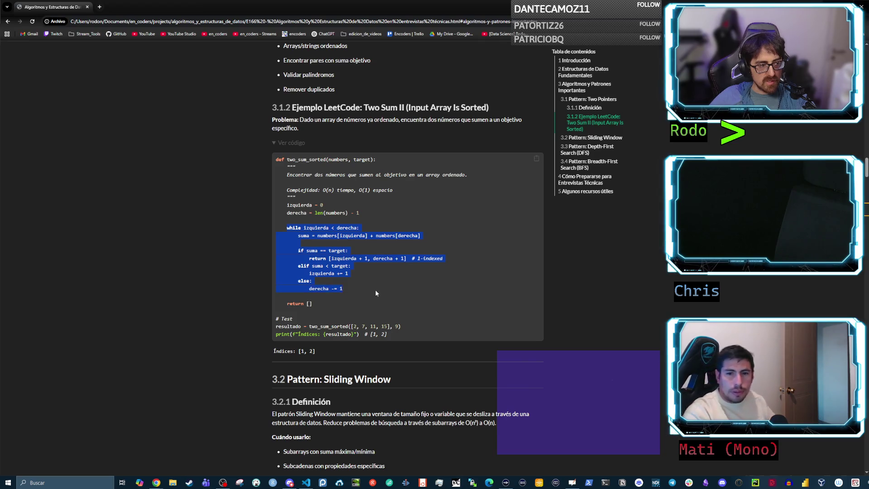
pyautogui.click(357, 295)
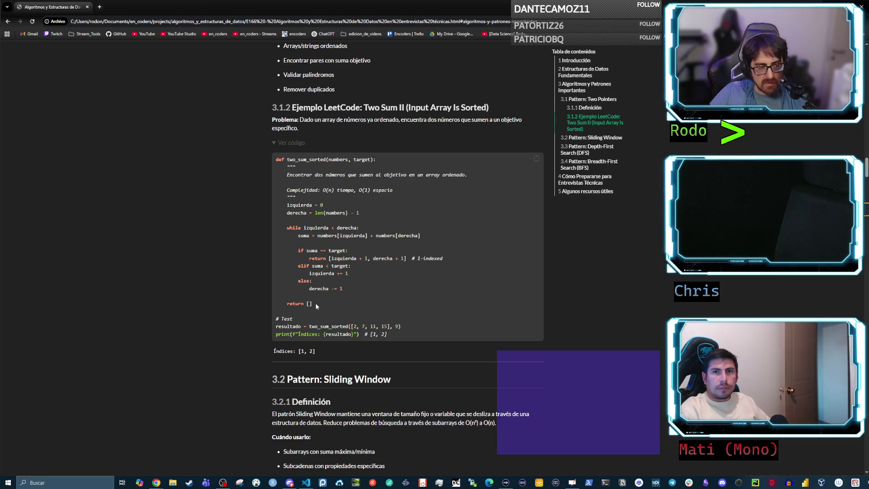
pyautogui.moveTo(316, 303); pyautogui.dragTo(285, 303)
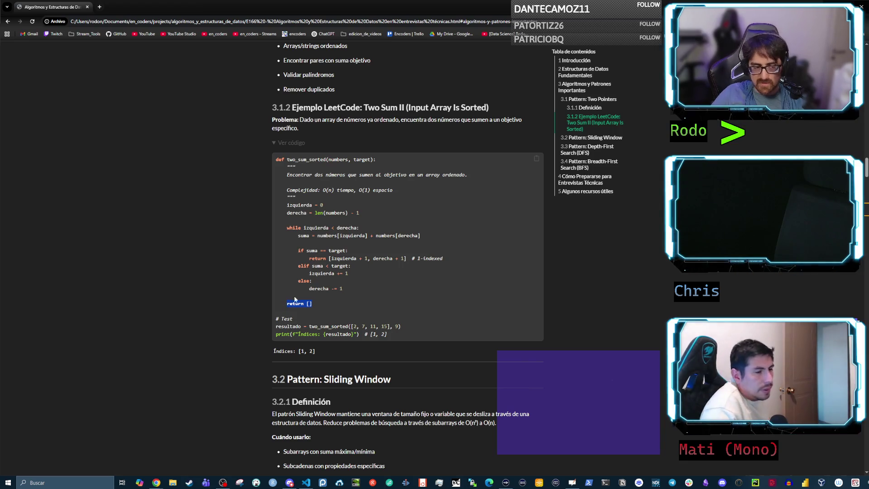
pyautogui.click(324, 304)
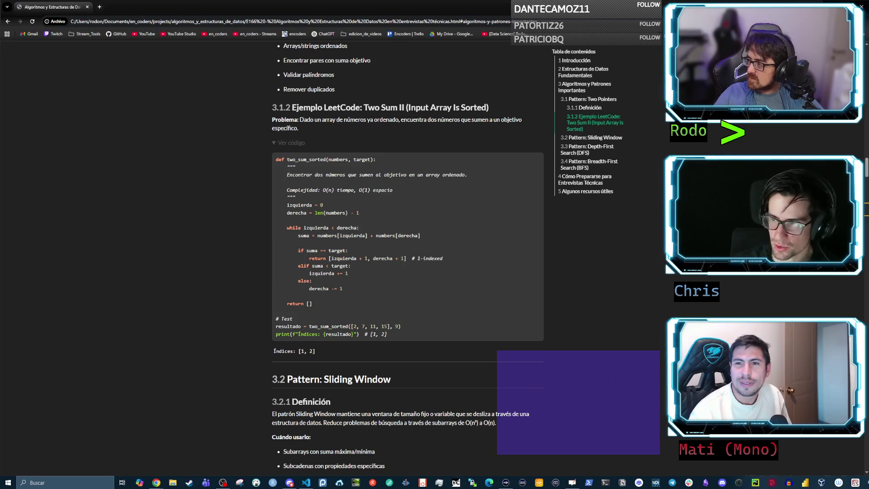
# - Alt+Tab from Chrome back to the OpenBoard whiteboard
pyautogui.hotkey('alt', 'Tab')
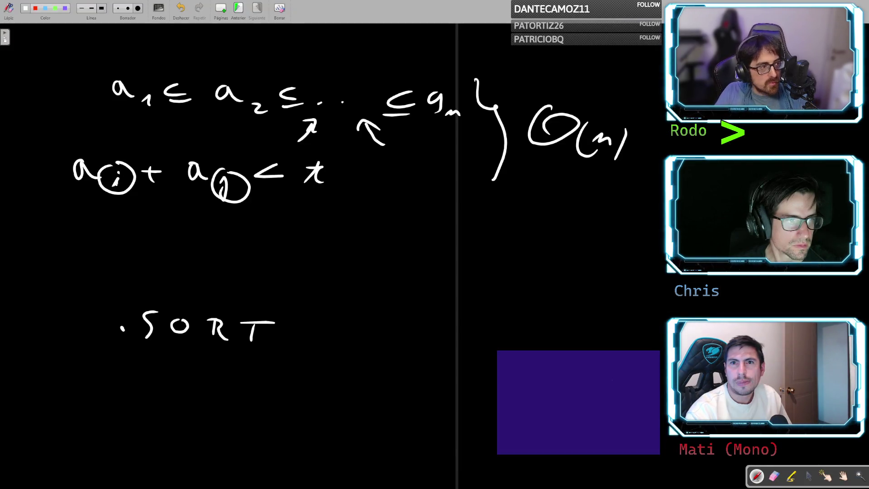
# - Add a new page with a long array box and an upward pointer arrow labelled S
pyautogui.click(221, 8)
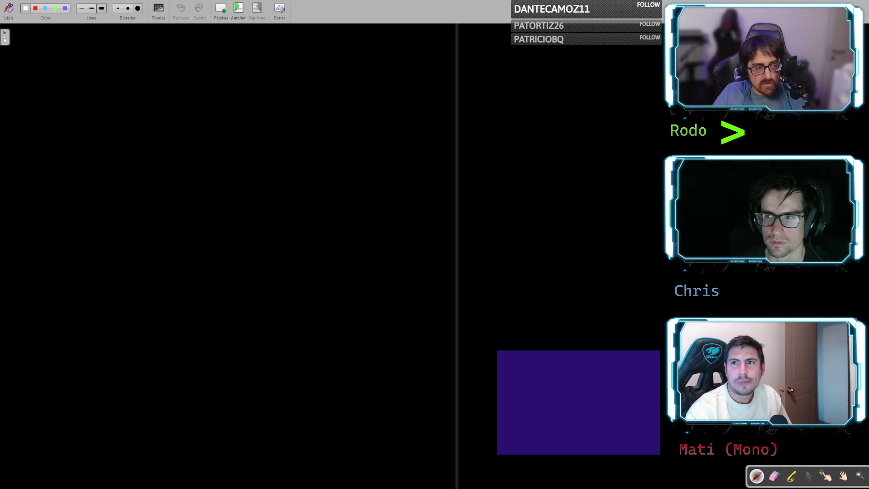
pyautogui.moveTo(80, 84)
pyautogui.mouseDown()
pyautogui.moveTo(165, 116)
pyautogui.moveTo(413, 74)
pyautogui.moveTo(88, 80)
pyautogui.moveTo(86, 89)
pyautogui.mouseUp()
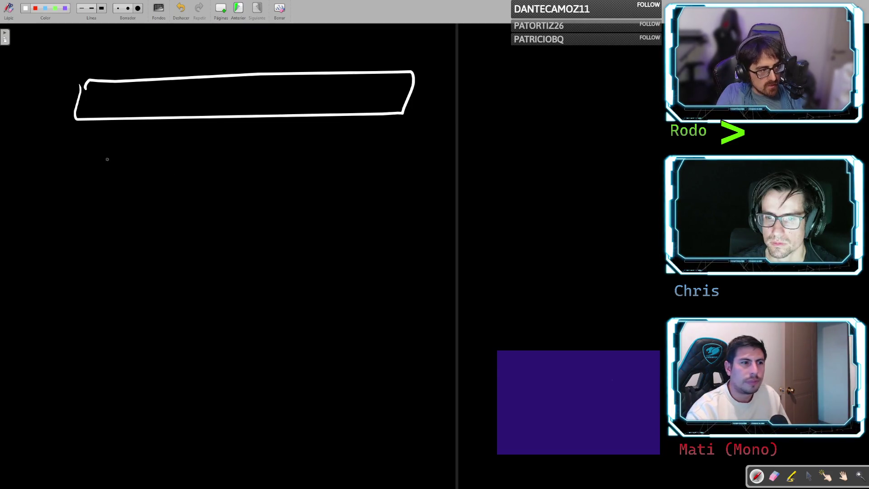
pyautogui.moveTo(84, 169); pyautogui.dragTo(90, 142)
pyautogui.moveTo(80, 153); pyautogui.dragTo(94, 164)
pyautogui.moveTo(94, 193); pyautogui.dragTo(75, 213)
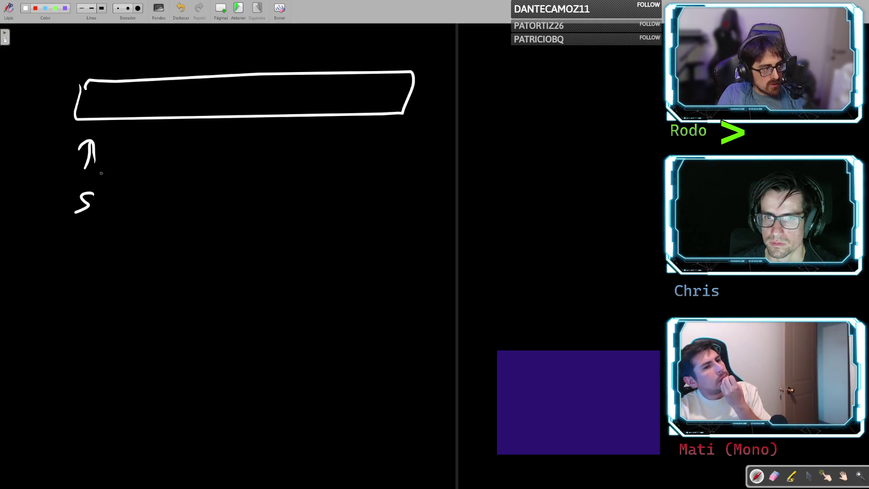
# - Add a second arrow labelled F and curved movement arrows, undoing the stray stroke
pyautogui.moveTo(94, 150)
pyautogui.mouseDown()
pyautogui.moveTo(107, 172)
pyautogui.moveTo(105, 209)
pyautogui.moveTo(121, 190)
pyautogui.mouseUp()
pyautogui.moveTo(105, 198); pyautogui.dragTo(117, 197)
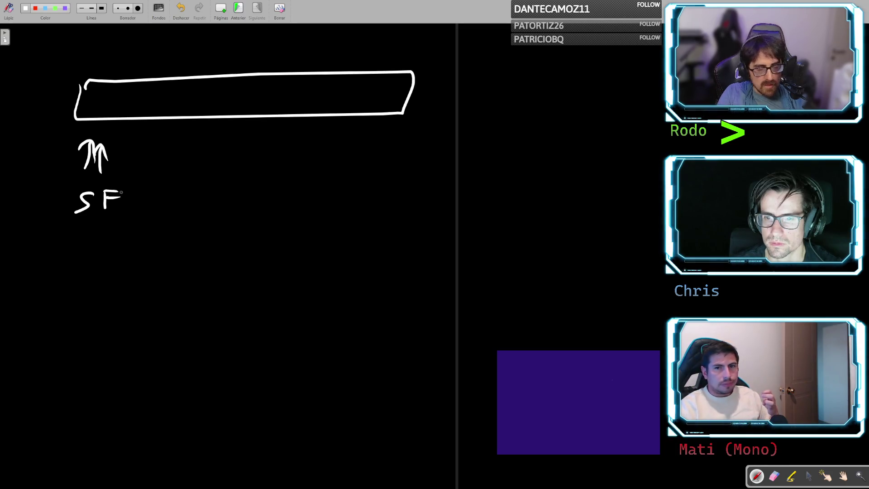
pyautogui.moveTo(122, 212); pyautogui.dragTo(190, 205)
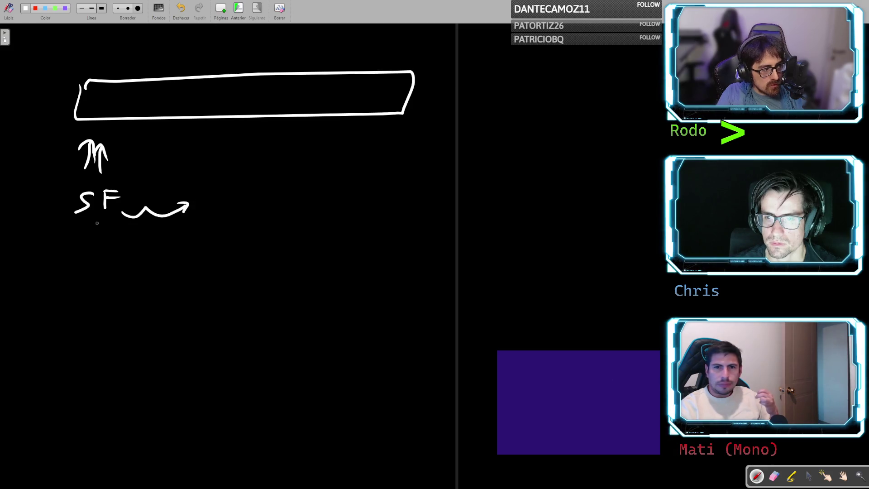
pyautogui.moveTo(90, 219); pyautogui.dragTo(112, 217)
pyautogui.moveTo(107, 212)
pyautogui.mouseDown()
pyautogui.moveTo(116, 222)
pyautogui.moveTo(156, 204)
pyautogui.mouseUp()
pyautogui.hotkey('ctrl', 'z')
pyautogui.hotkey('ctrl', 'z')
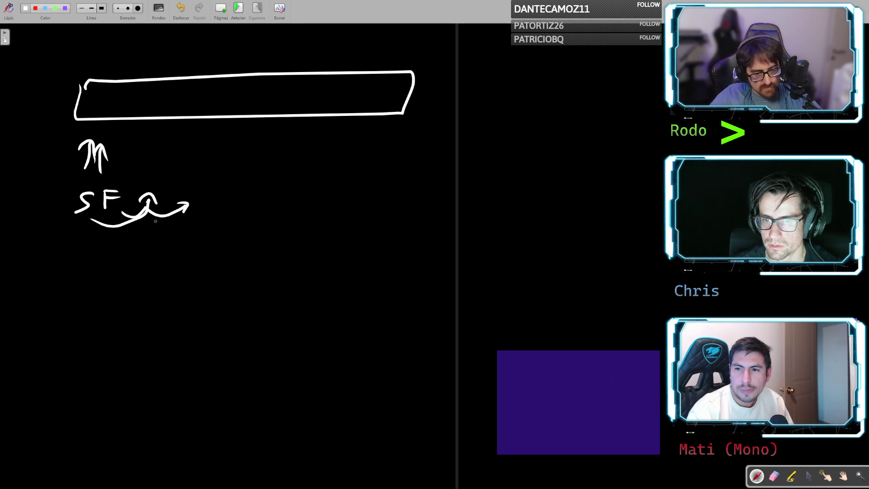
pyautogui.hotkey('alt', 'Tab')
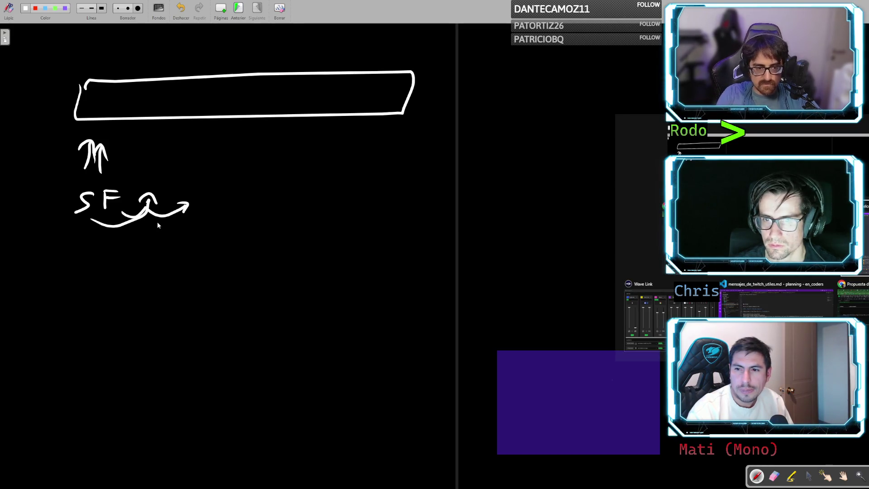